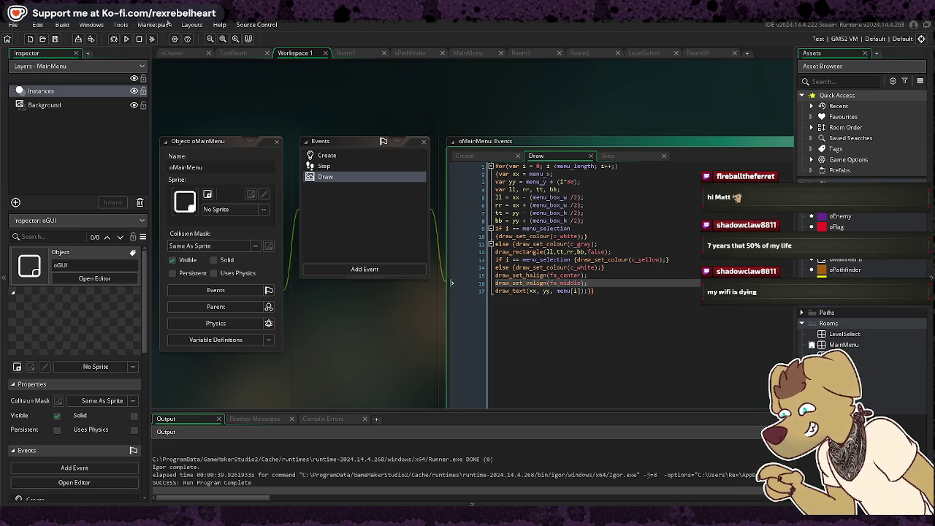
Build and run the platformer from the toolbar, then drag the game window aside
{"action": "left_click", "coordinate": [127, 39]}
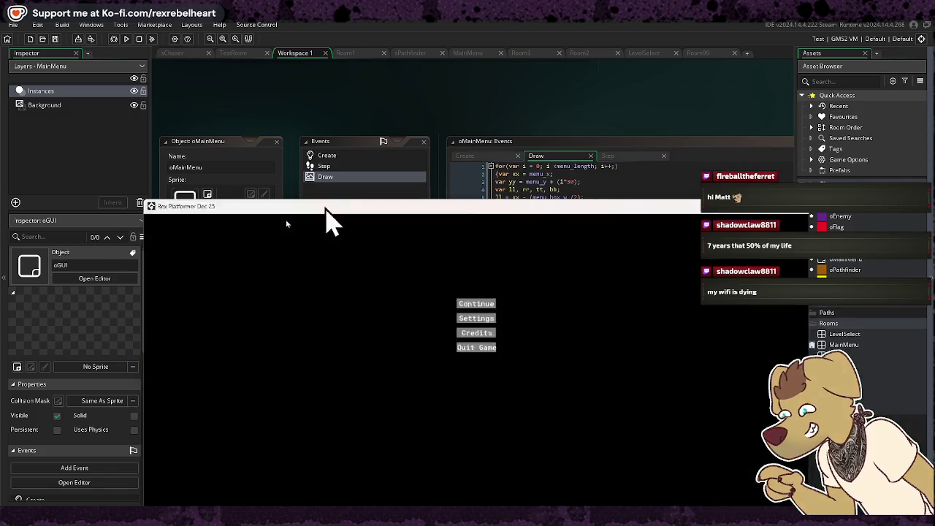
{"action": "mouse_move", "coordinate": [324, 207]}
{"action": "left_mouse_down"}
{"action": "mouse_move", "coordinate": [350, 271]}
{"action": "mouse_move", "coordinate": [427, 305]}
{"action": "left_mouse_up"}
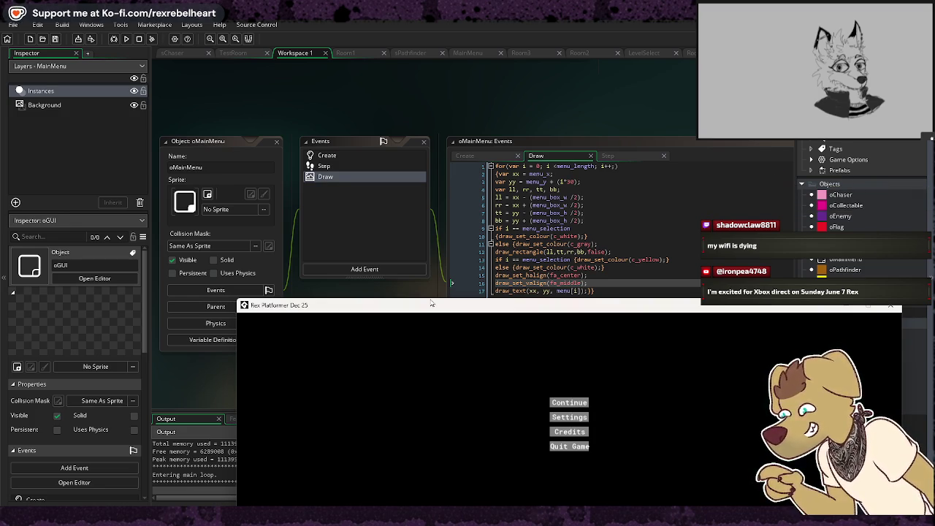
Move and enlarge the game window so the code stays visible
{"action": "mouse_move", "coordinate": [432, 303]}
{"action": "left_mouse_down"}
{"action": "mouse_move", "coordinate": [401, 298]}
{"action": "mouse_move", "coordinate": [223, 146]}
{"action": "mouse_move", "coordinate": [307, 119]}
{"action": "mouse_move", "coordinate": [374, 177]}
{"action": "mouse_move", "coordinate": [342, 126]}
{"action": "left_mouse_up"}
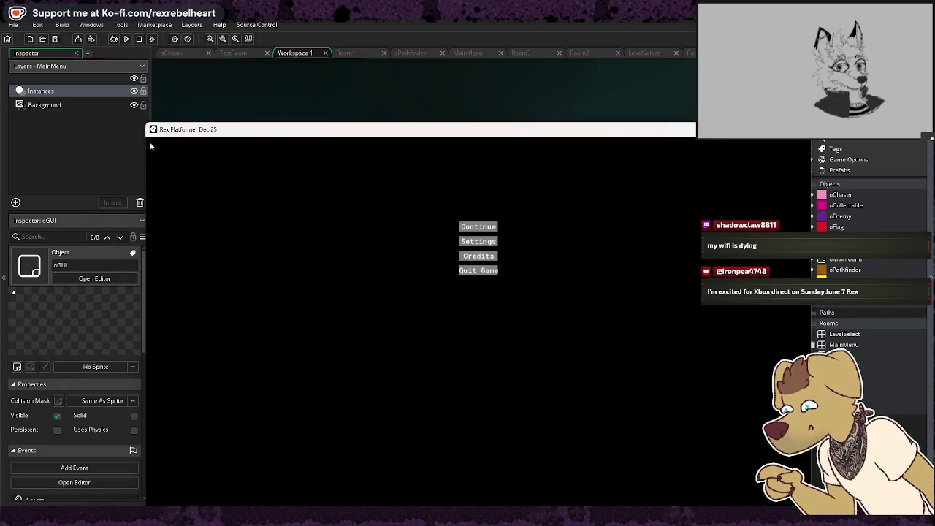
{"action": "left_click_drag", "start_coordinate": [146, 123], "coordinate": [79, 67]}
{"action": "left_click_drag", "start_coordinate": [697, 504], "coordinate": [744, 458]}
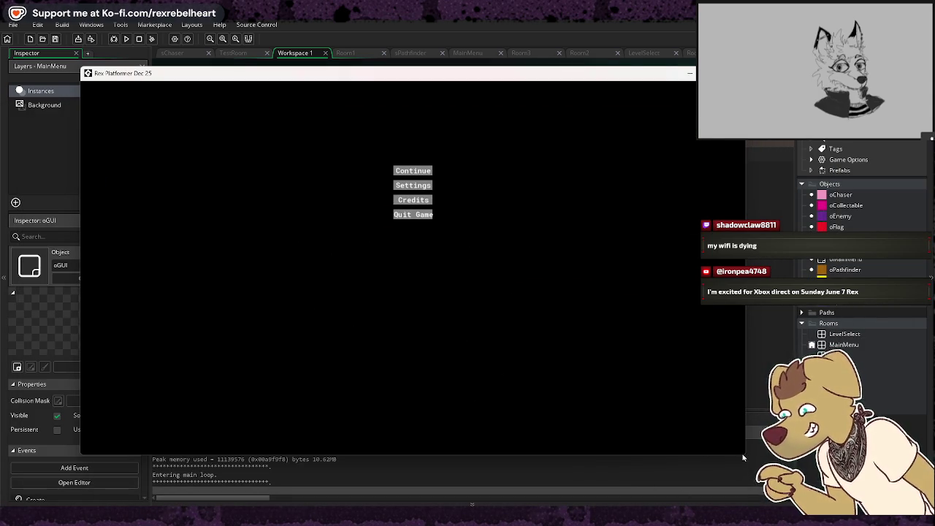
{"action": "mouse_move", "coordinate": [489, 77]}
{"action": "left_mouse_down"}
{"action": "mouse_move", "coordinate": [518, 90]}
{"action": "mouse_move", "coordinate": [620, 335]}
{"action": "mouse_move", "coordinate": [620, 299]}
{"action": "left_mouse_up"}
Move the menu selection down and back up to New Game with the arrow keys
{"action": "key", "text": "Down"}
{"action": "key", "text": "Down"}
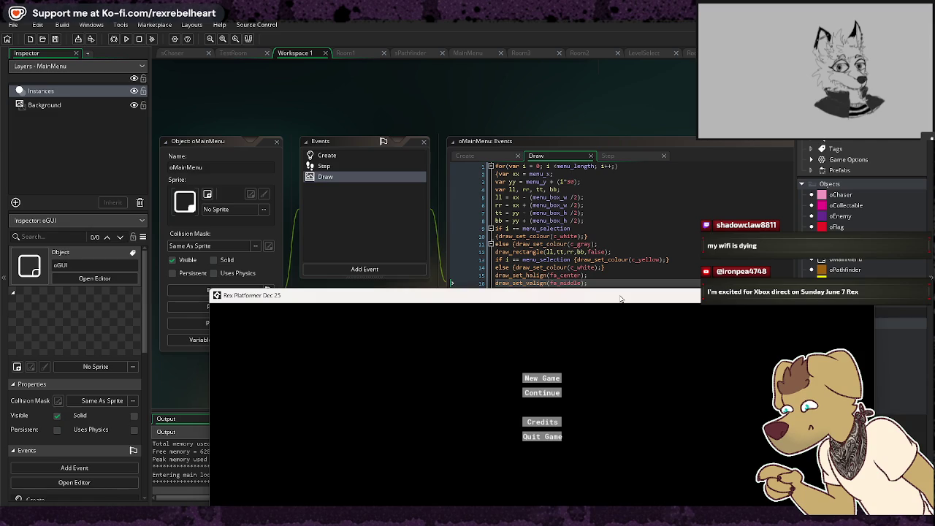
{"action": "key", "text": "Up"}
{"action": "key", "text": "Up"}
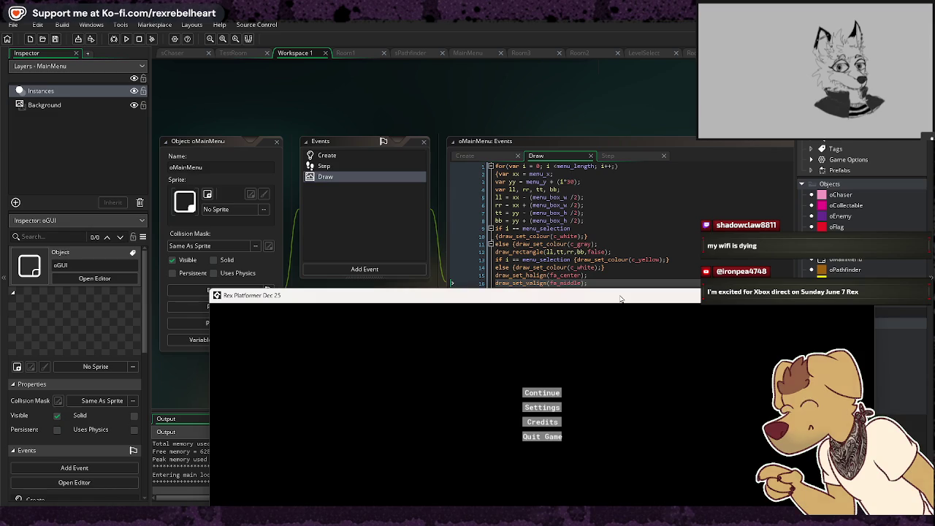
{"action": "key", "text": "Down"}
{"action": "key", "text": "Up"}
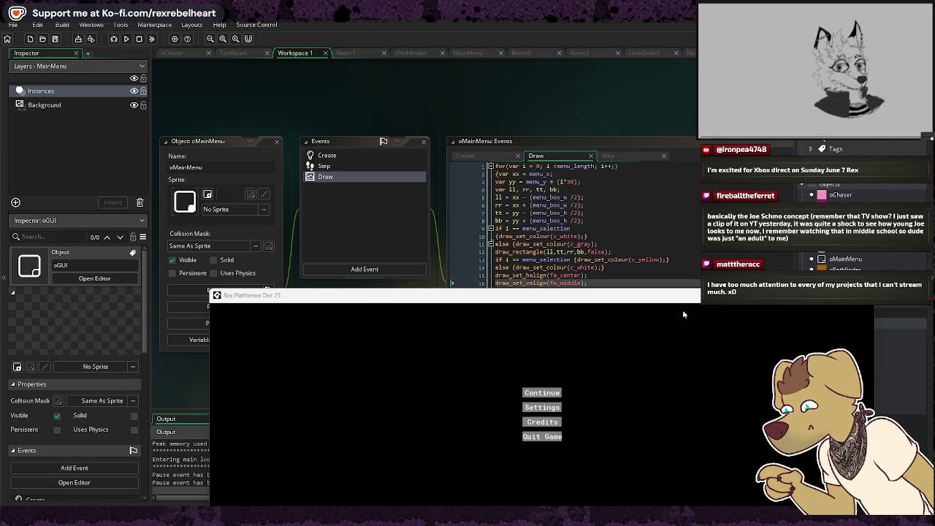
Reposition the game window twice during testing, then close the running game
{"action": "mouse_move", "coordinate": [683, 295]}
{"action": "left_mouse_down"}
{"action": "mouse_move", "coordinate": [679, 245]}
{"action": "mouse_move", "coordinate": [625, 195]}
{"action": "left_mouse_up"}
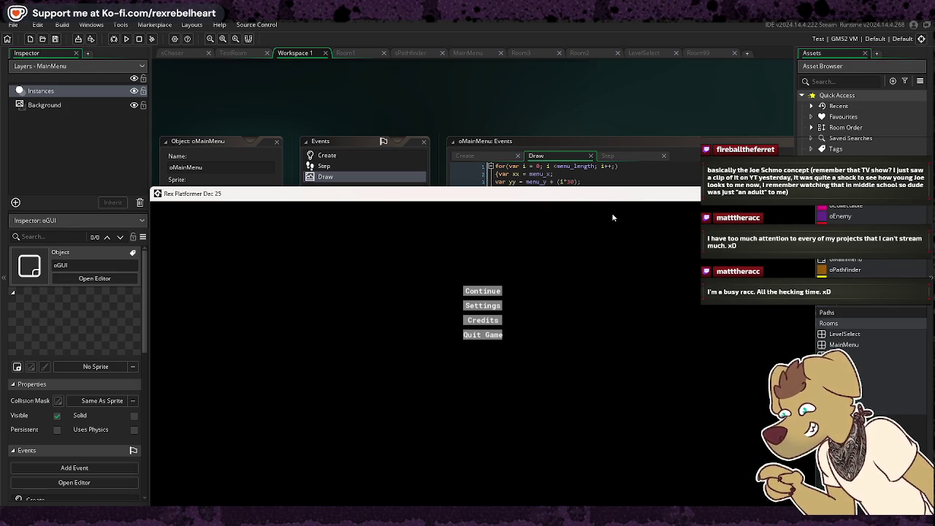
{"action": "mouse_move", "coordinate": [577, 198]}
{"action": "left_mouse_down"}
{"action": "mouse_move", "coordinate": [615, 182]}
{"action": "mouse_move", "coordinate": [647, 223]}
{"action": "mouse_move", "coordinate": [601, 155]}
{"action": "left_mouse_up"}
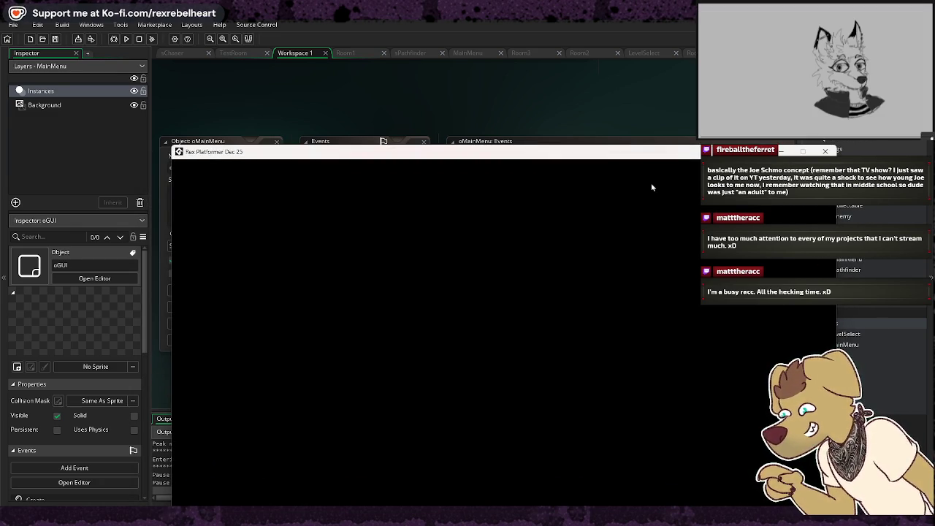
{"action": "left_click", "coordinate": [832, 151]}
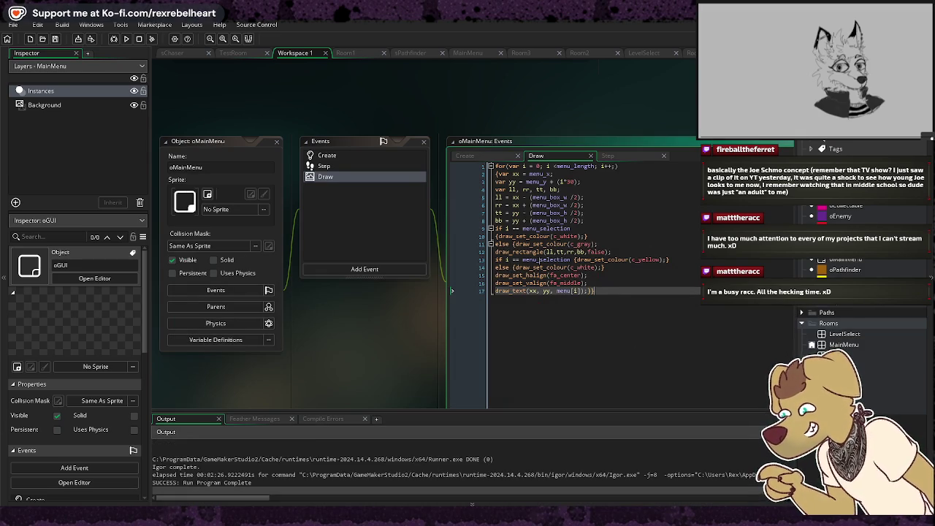
In oMainMenu's Draw code, add a closing brace after the draw_rectangle line
{"action": "mouse_move", "coordinate": [658, 260]}
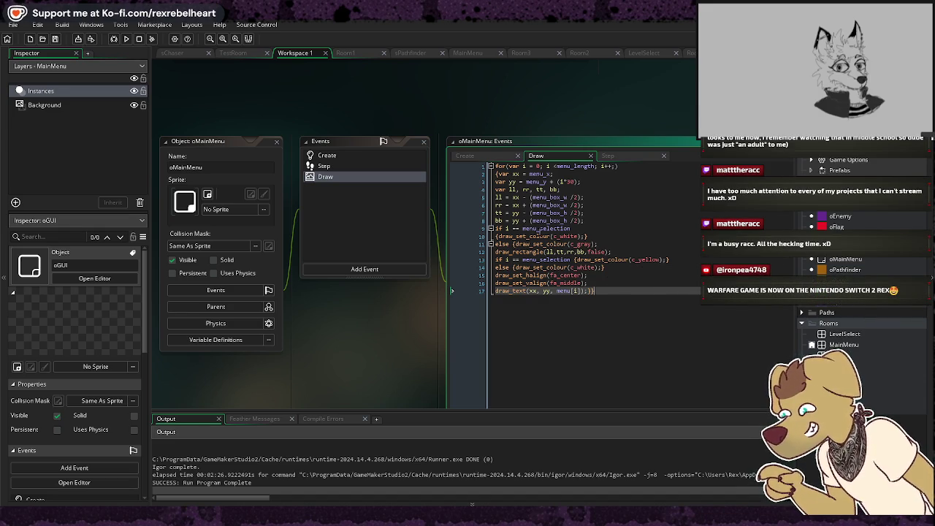
{"action": "mouse_move", "coordinate": [539, 233]}
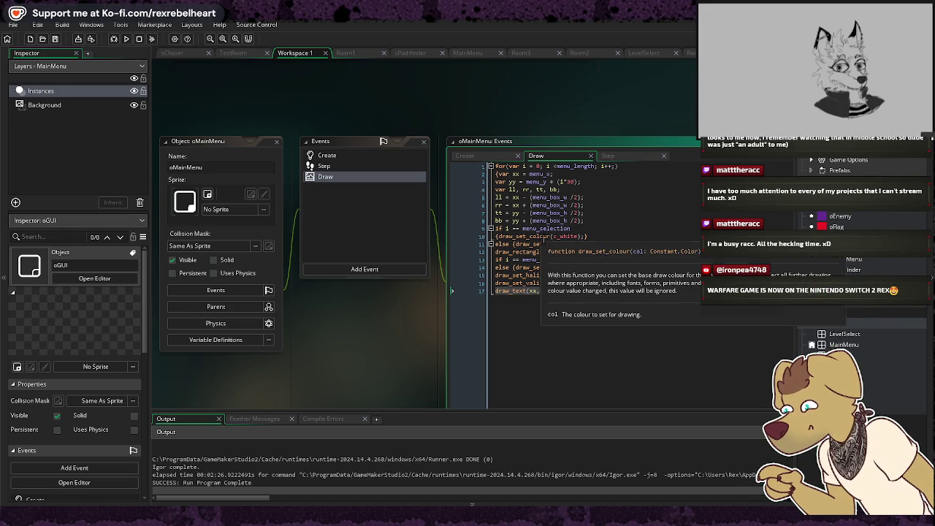
{"action": "mouse_move", "coordinate": [570, 275]}
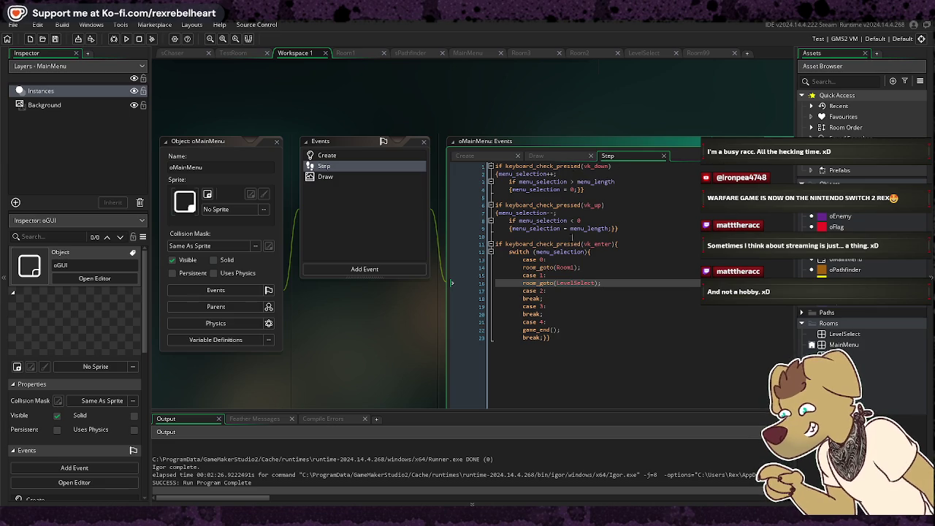
{"action": "left_click", "coordinate": [570, 157]}
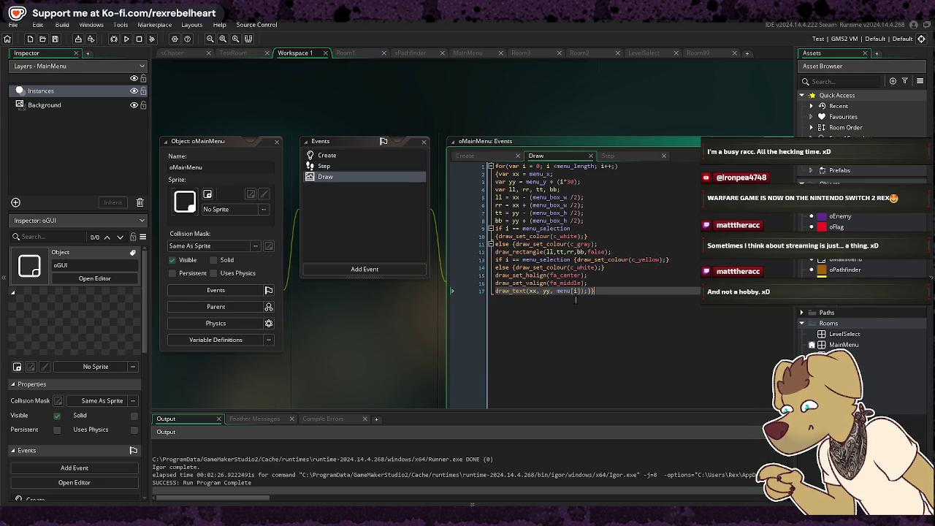
{"action": "left_click", "coordinate": [625, 251]}
{"action": "type", "text": "}"}
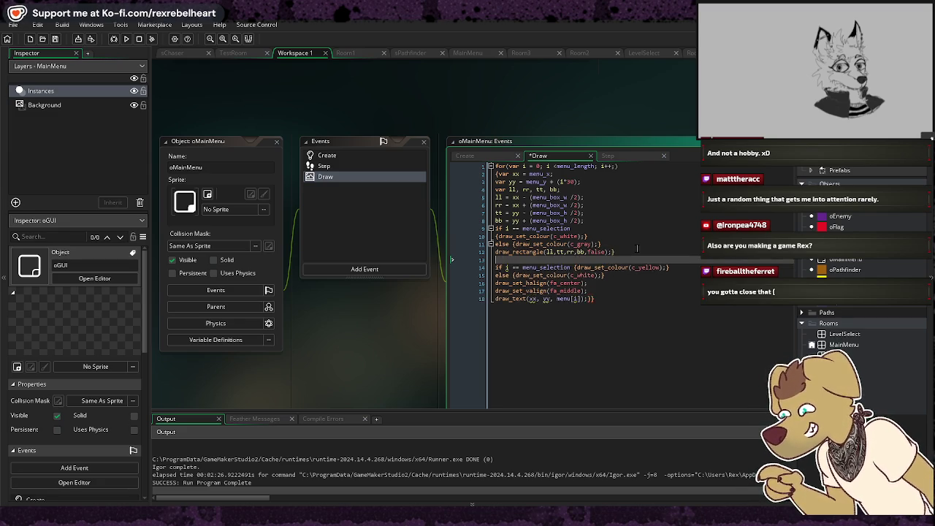
Add a closing brace after the else line and tidy blank lines around draw_rectangle
{"action": "key", "text": "Return"}
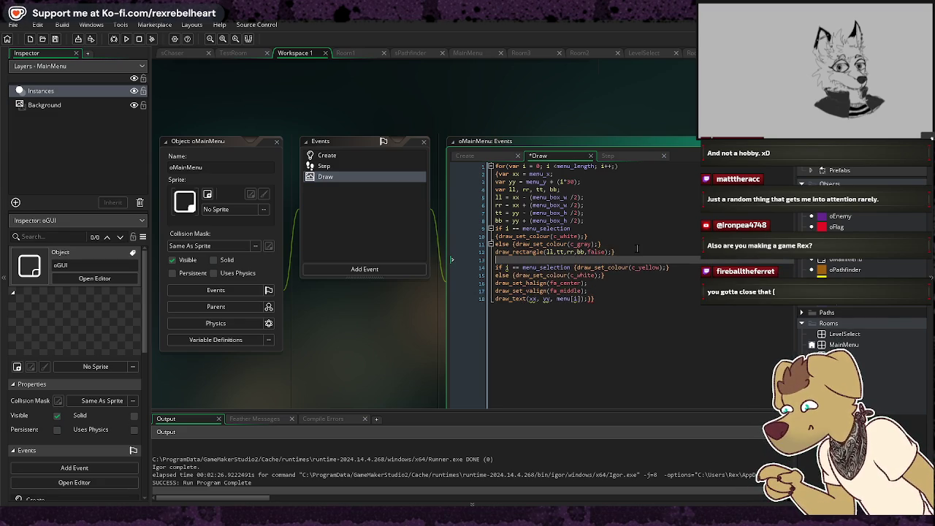
{"action": "left_click", "coordinate": [603, 246]}
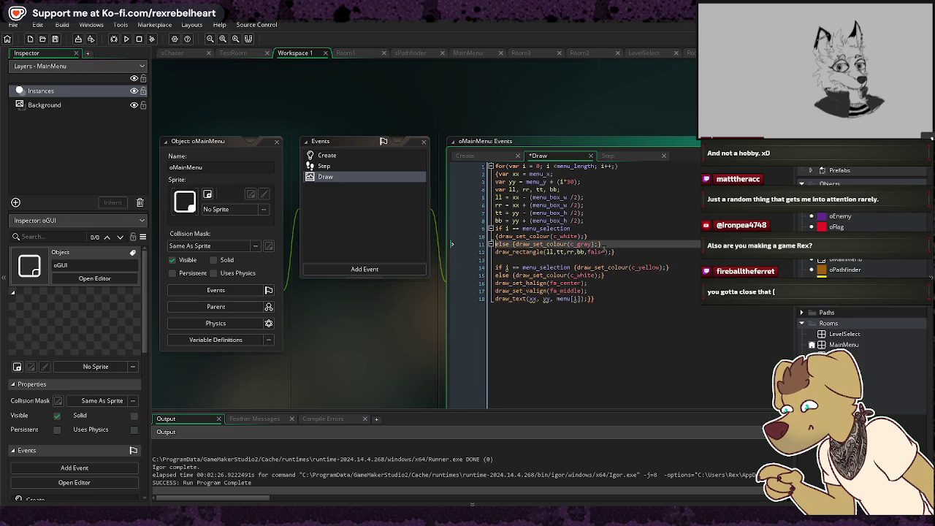
{"action": "mouse_move", "coordinate": [570, 247]}
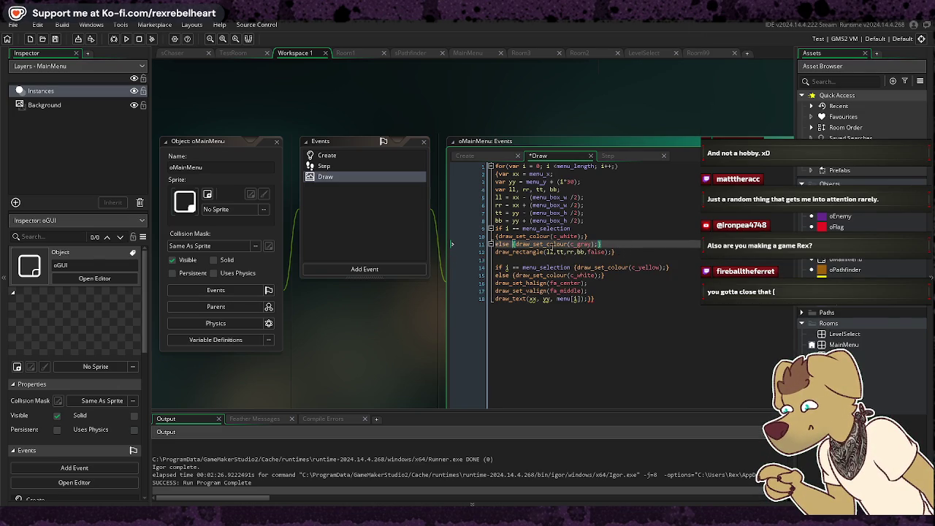
{"action": "type", "text": "}"}
{"action": "left_click", "coordinate": [560, 252]}
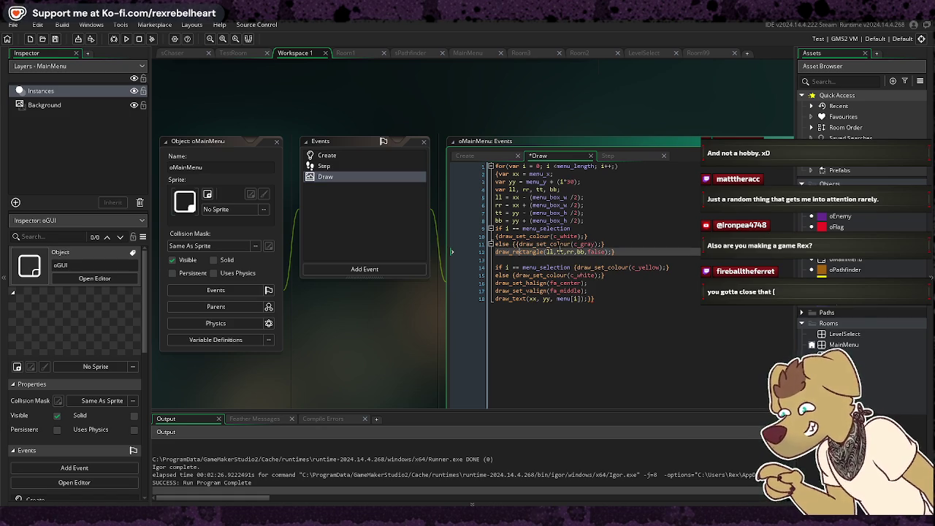
{"action": "left_click", "coordinate": [491, 244]}
{"action": "left_click", "coordinate": [491, 244]}
{"action": "left_click", "coordinate": [546, 265]}
{"action": "key", "text": "Return"}
{"action": "key", "text": "BackSpace"}
Delete the lines from 'if i == menu_selection' through the draw_text call
{"action": "left_click", "coordinate": [627, 252]}
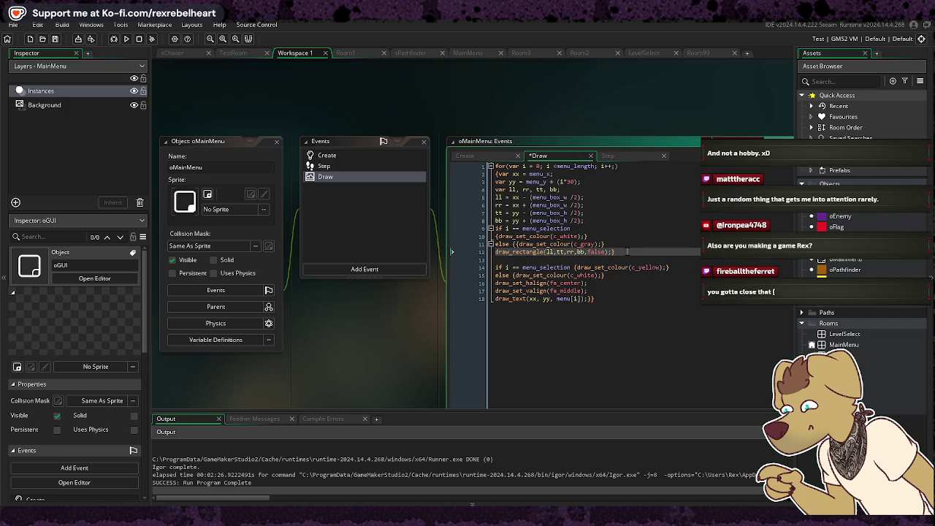
{"action": "left_click", "coordinate": [645, 259]}
{"action": "type", "text": "}"}
{"action": "key", "text": "Return"}
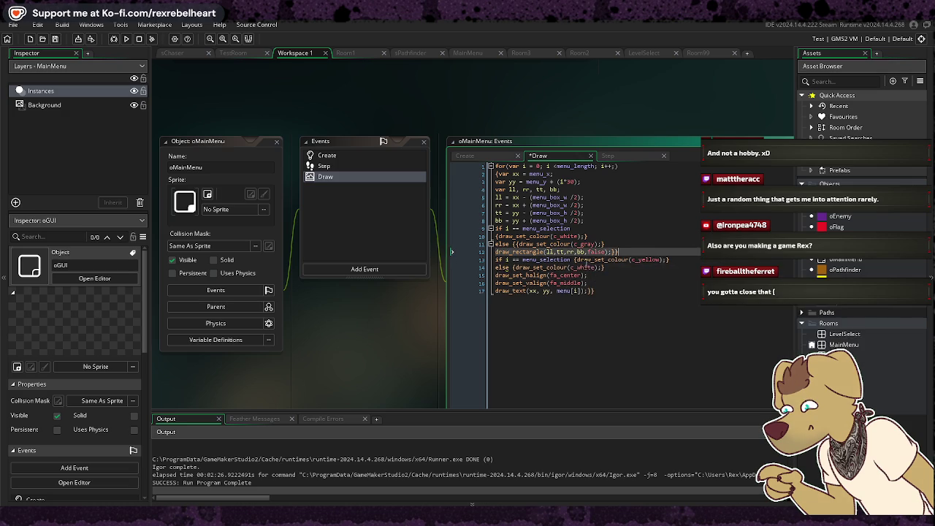
{"action": "left_click", "coordinate": [496, 245]}
{"action": "left_click_drag", "start_coordinate": [598, 306], "coordinate": [452, 275]}
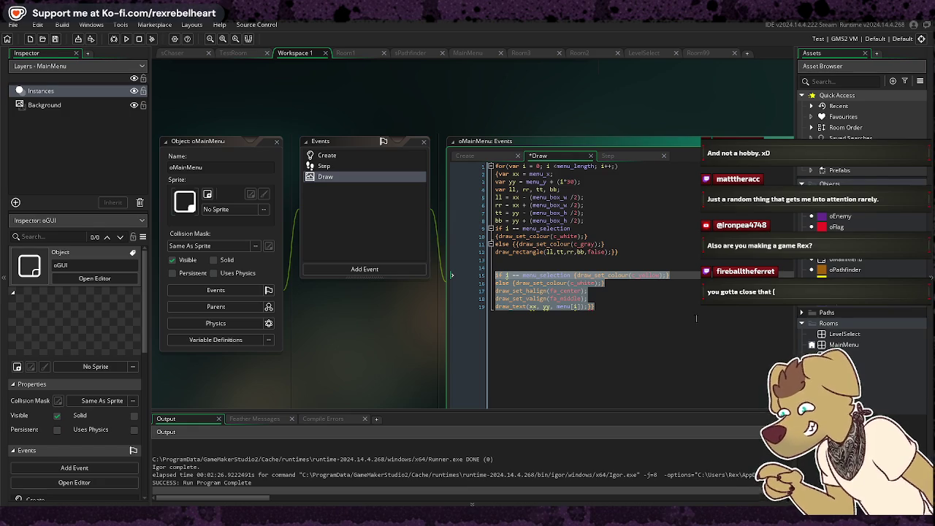
{"action": "key", "text": "Delete"}
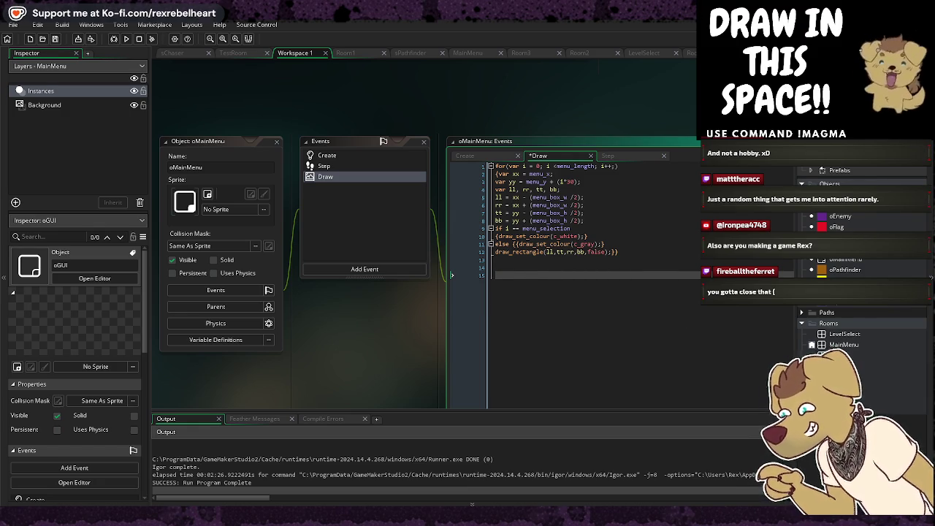
Move the closing brace from line 11 to after the draw_rectangle line
{"action": "left_click", "coordinate": [587, 178]}
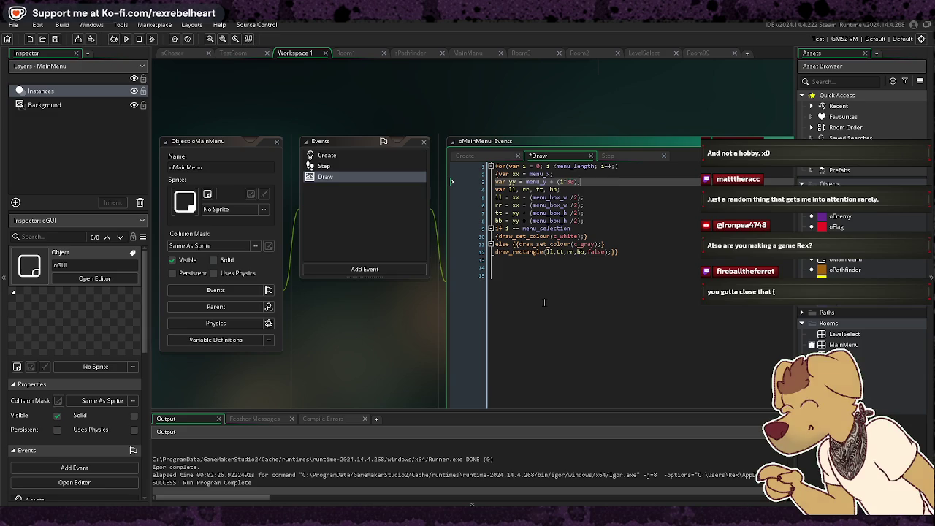
{"action": "left_click", "coordinate": [626, 257]}
{"action": "left_click", "coordinate": [630, 251]}
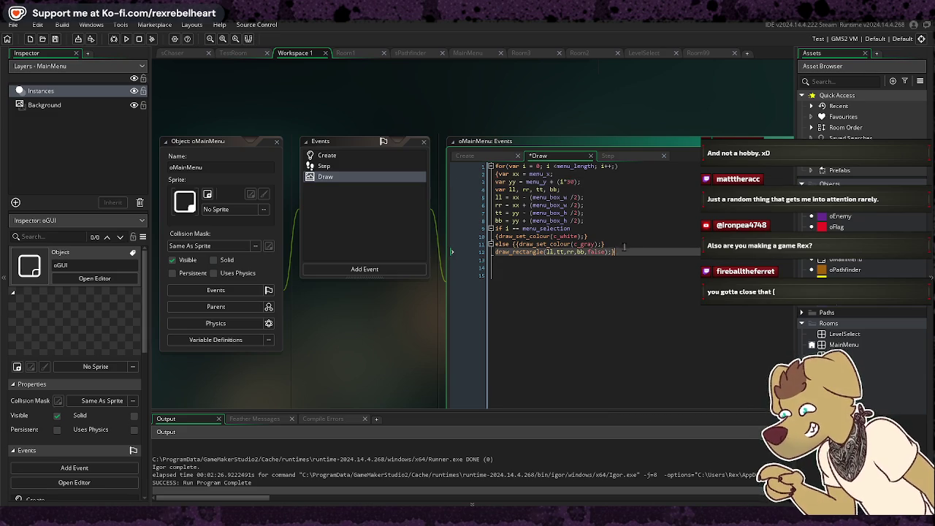
{"action": "left_click", "coordinate": [619, 243]}
{"action": "key", "text": "BackSpace"}
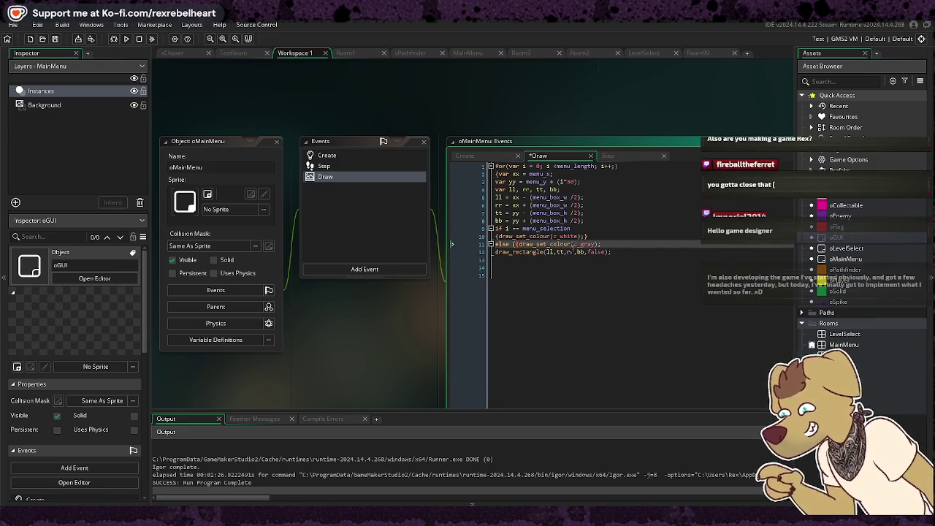
{"action": "left_click", "coordinate": [663, 254]}
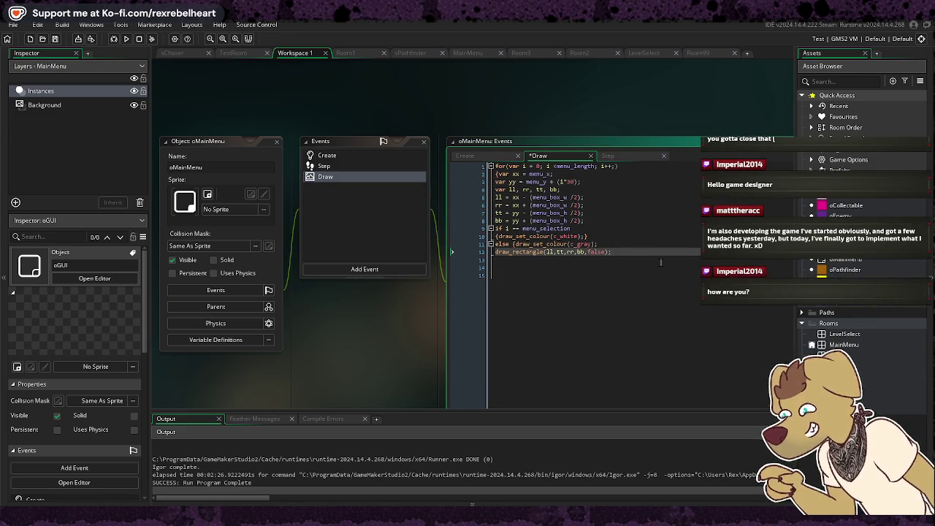
{"action": "type", "text": "}"}
{"action": "key", "text": "Return"}
{"action": "key", "text": "Return"}
{"action": "key", "text": "Return"}
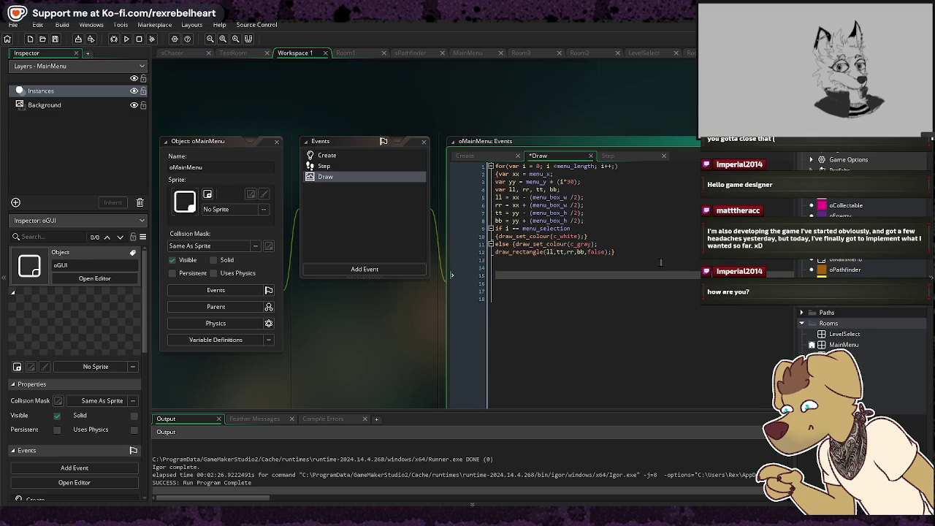
Cut and restore the draw_rectangle line under else, removing the stray afasf text
{"action": "left_click_drag", "start_coordinate": [615, 252], "coordinate": [496, 252]}
{"action": "key", "text": "ctrl+x"}
{"action": "left_click", "coordinate": [530, 269]}
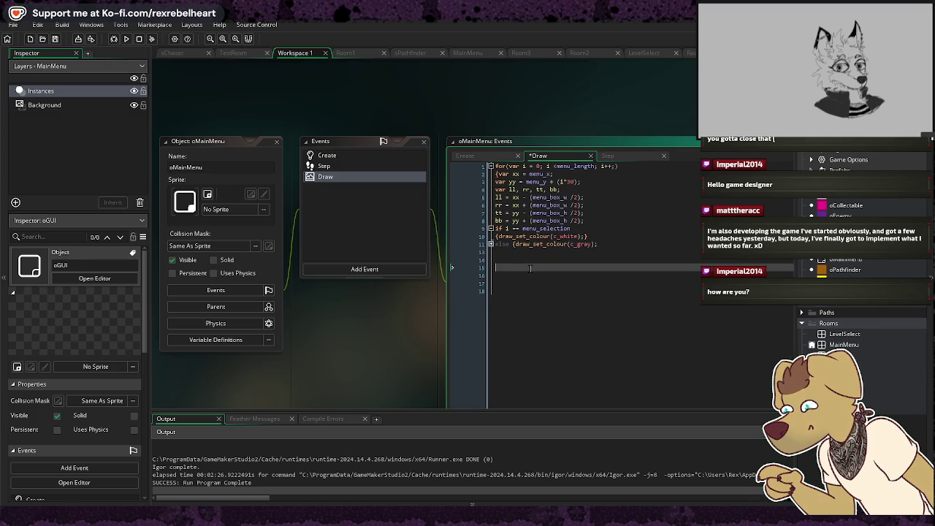
{"action": "type", "text": "afasf"}
{"action": "left_click", "coordinate": [539, 310]}
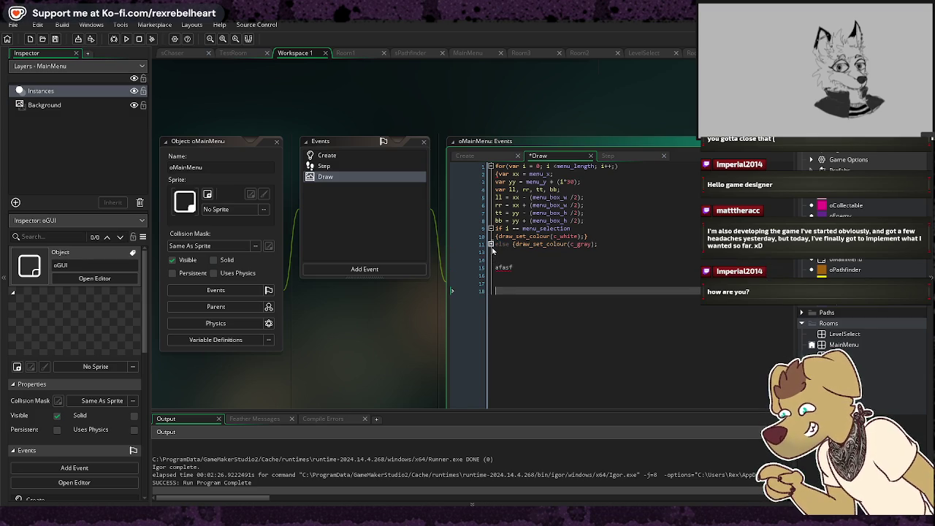
{"action": "key", "text": "ctrl+z"}
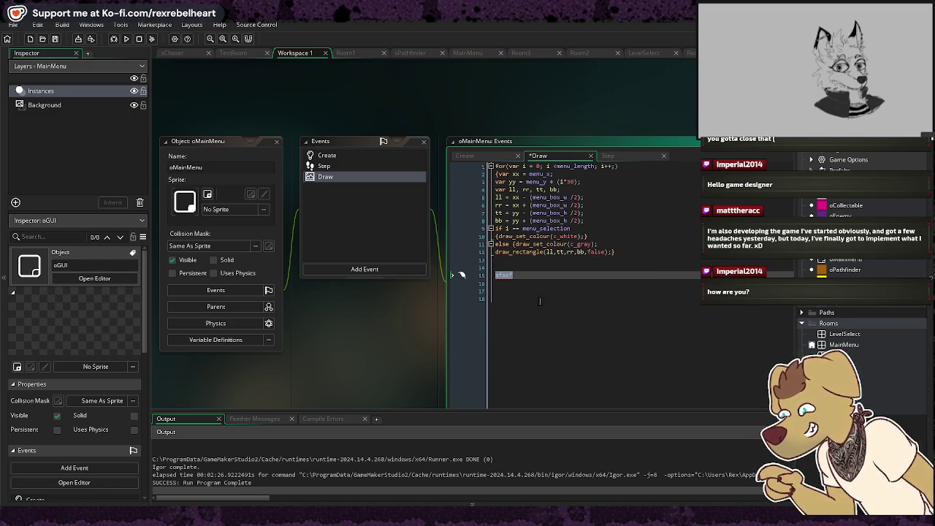
{"action": "key", "text": "BackSpace"}
{"action": "key", "text": "BackSpace"}
{"action": "key", "text": "BackSpace"}
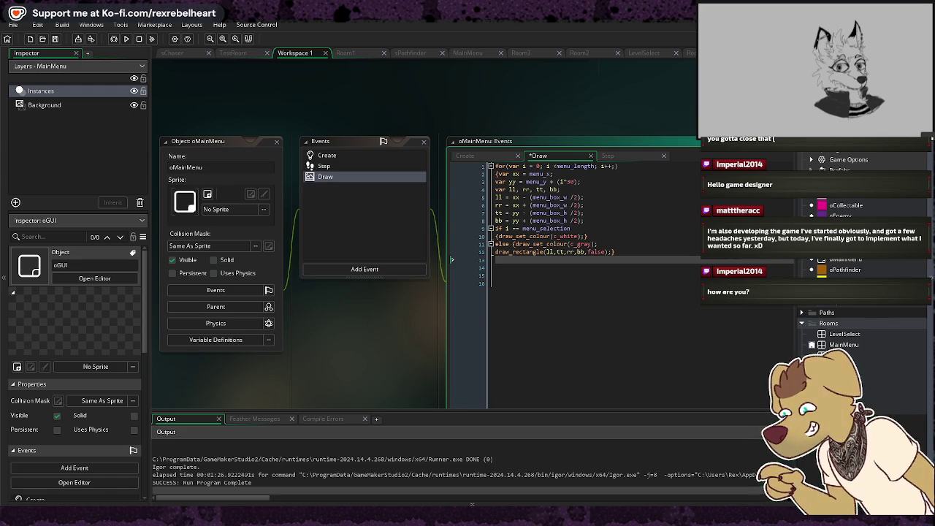
Paste the halign, valign and draw_text lines below line 13 and run the game
{"action": "right_click", "coordinate": [544, 267]}
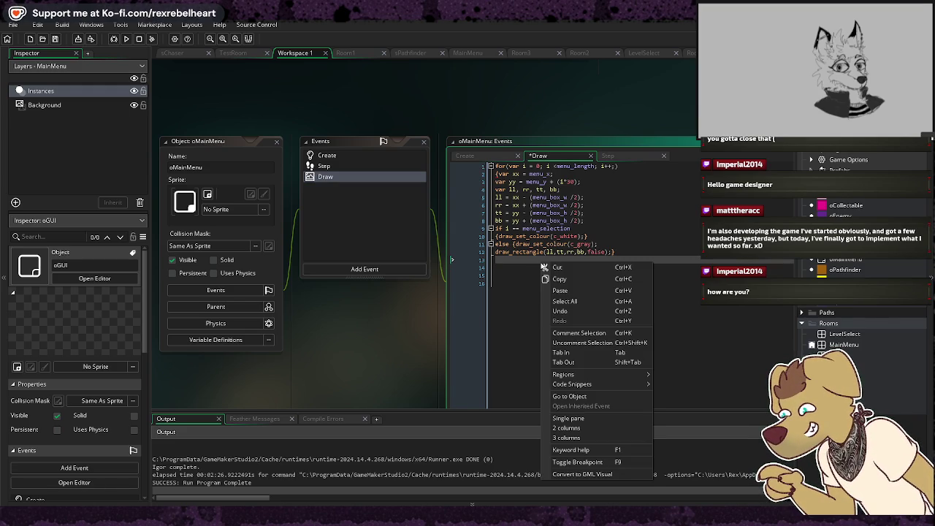
{"action": "left_click", "coordinate": [575, 292]}
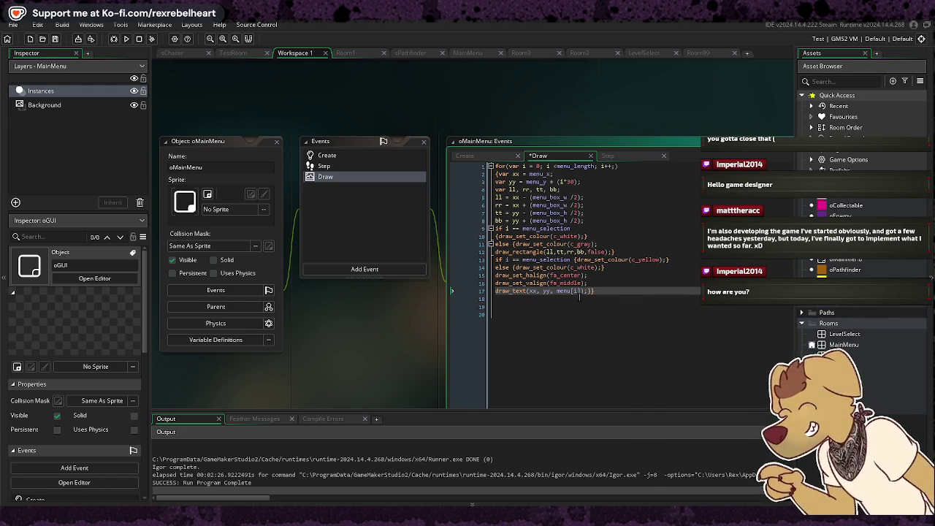
{"action": "left_click", "coordinate": [126, 38]}
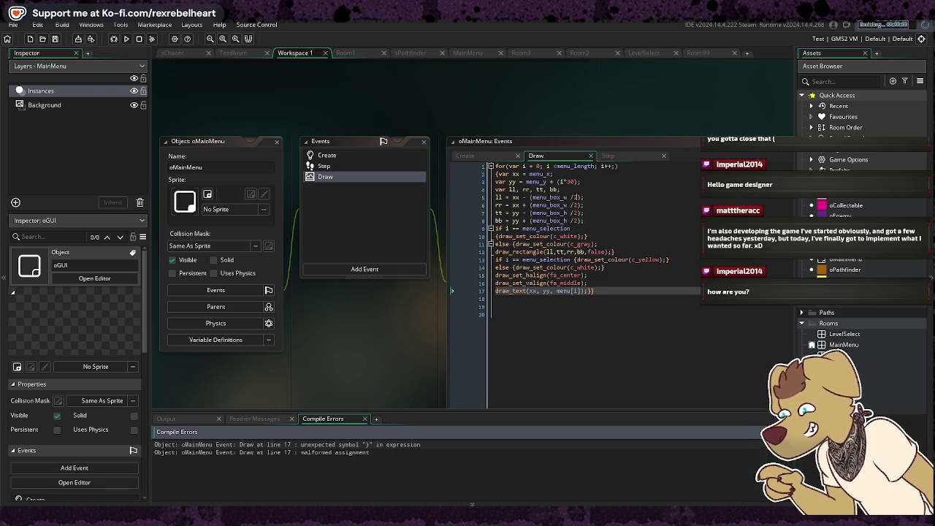
Jump to the line 17 compile error, delete the extra closing brace, and rerun
{"action": "left_click", "coordinate": [233, 445]}
{"action": "double_click", "coordinate": [233, 446]}
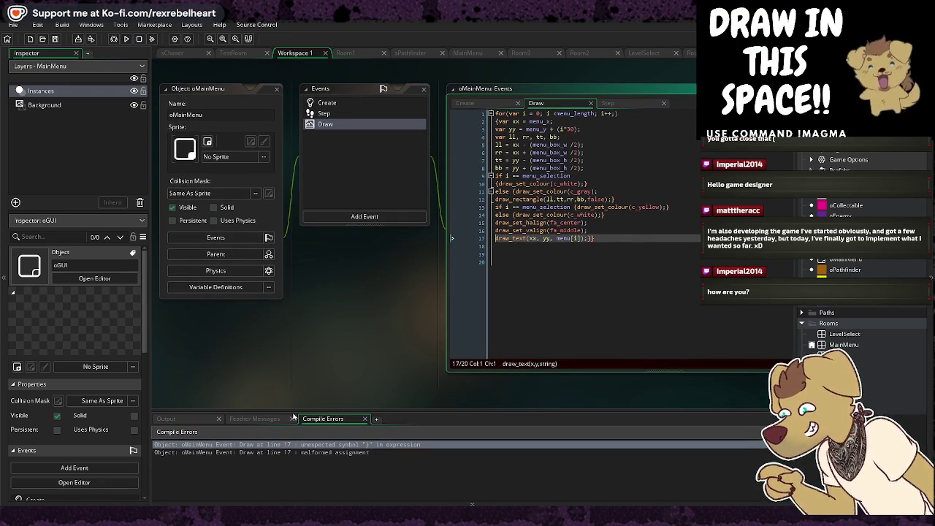
{"action": "left_click", "coordinate": [608, 239]}
{"action": "key", "text": "BackSpace"}
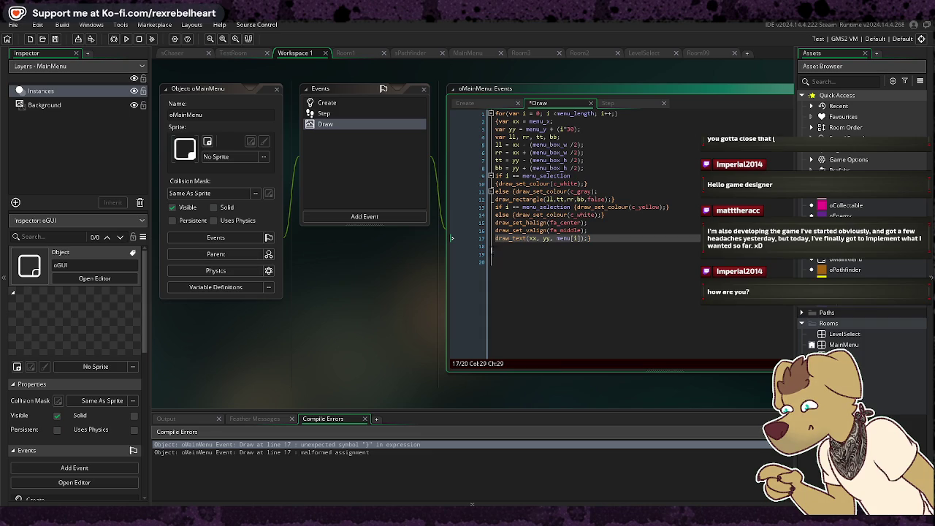
{"action": "left_click", "coordinate": [125, 39]}
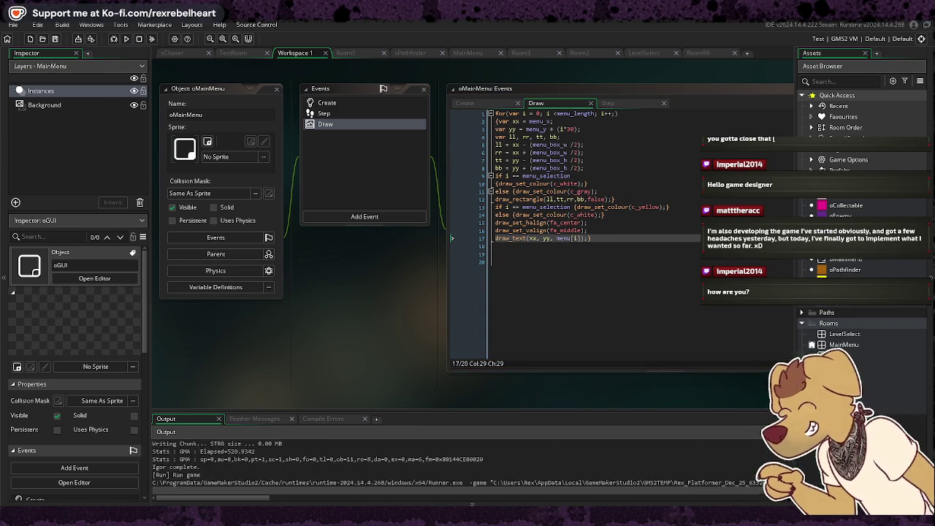
Cycle the yellow highlight up and down through all menu options, checking it wraps
{"action": "key", "text": "Down"}
{"action": "key", "text": "Down"}
{"action": "key", "text": "Down"}
{"action": "key", "text": "Down"}
{"action": "key", "text": "Up"}
{"action": "key", "text": "Up"}
{"action": "key", "text": "Up"}
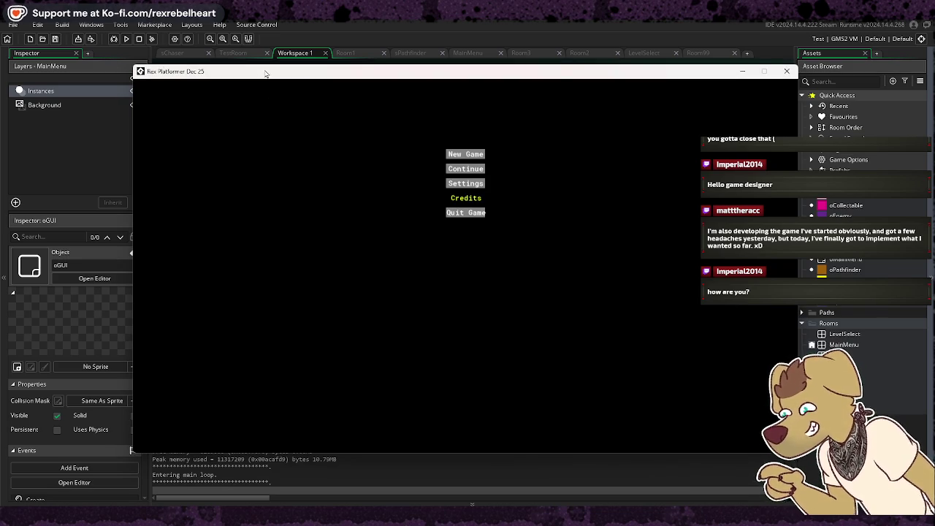
{"action": "key", "text": "Up"}
{"action": "key", "text": "Down"}
{"action": "key", "text": "Down"}
{"action": "key", "text": "Down"}
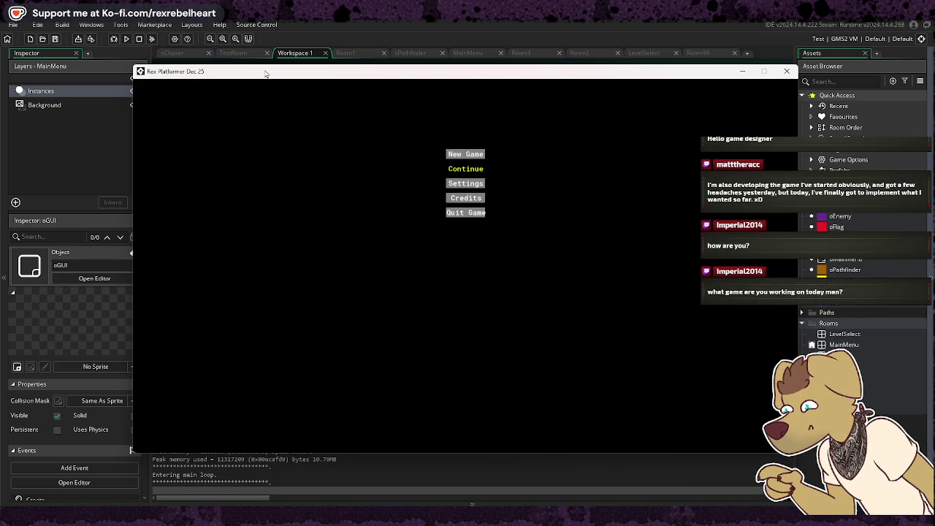
{"action": "key", "text": "Up"}
{"action": "key", "text": "Up"}
{"action": "key", "text": "Up"}
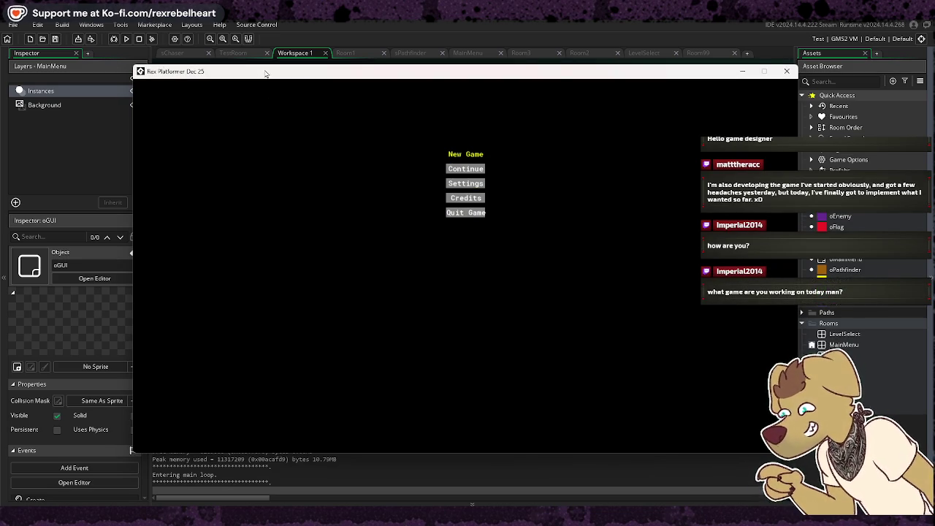
{"action": "key", "text": "Down"}
{"action": "key", "text": "Down"}
{"action": "key", "text": "Down"}
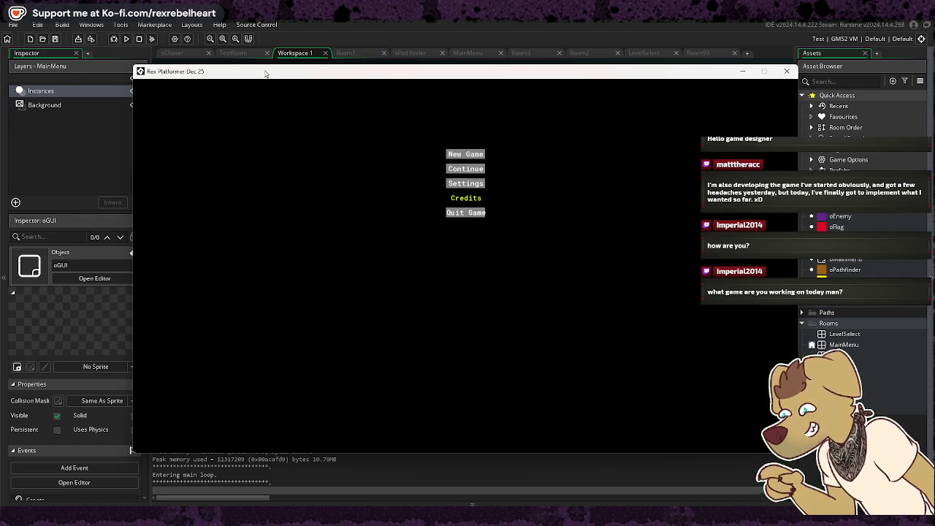
{"action": "key", "text": "Up"}
{"action": "key", "text": "Up"}
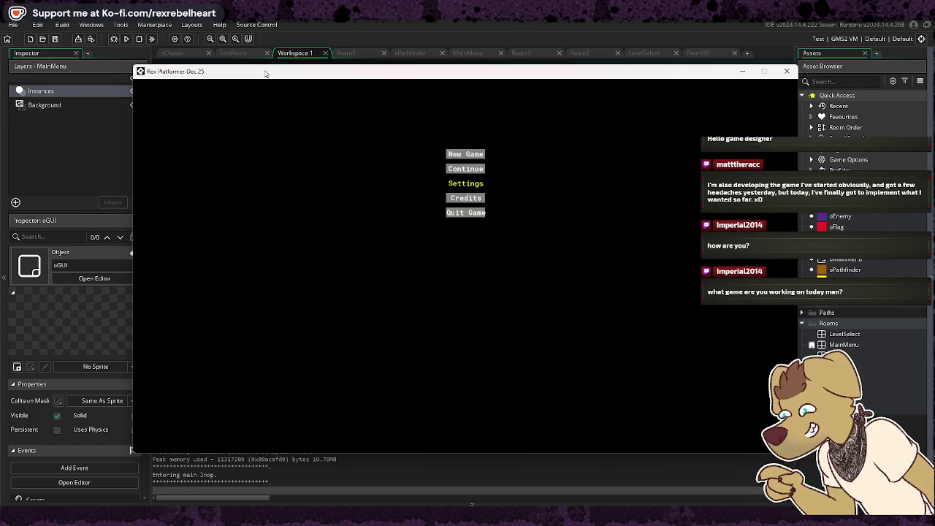
{"action": "key", "text": "Up"}
{"action": "key", "text": "Up"}
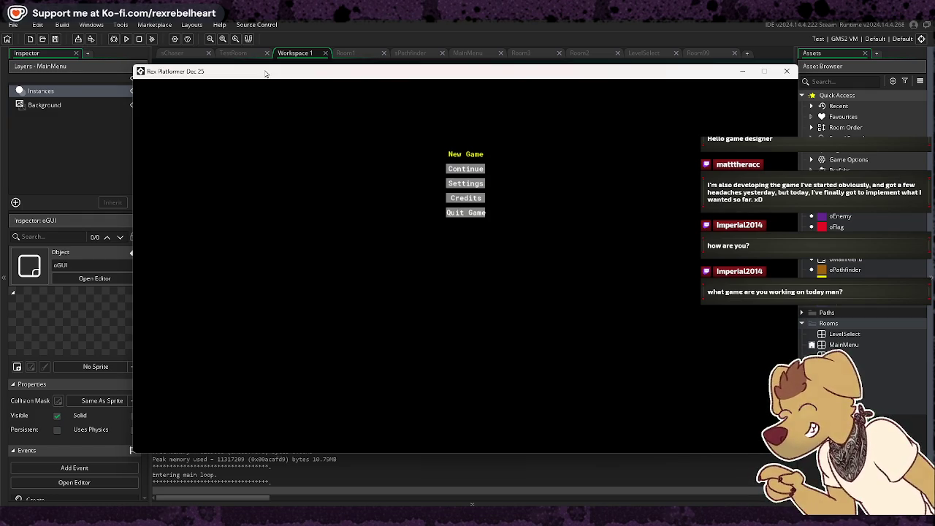
{"action": "key", "text": "Down"}
{"action": "key", "text": "Down"}
{"action": "key", "text": "Down"}
{"action": "key", "text": "Down"}
{"action": "key", "text": "Down"}
{"action": "key", "text": "Down"}
{"action": "key", "text": "Up"}
{"action": "key", "text": "Up"}
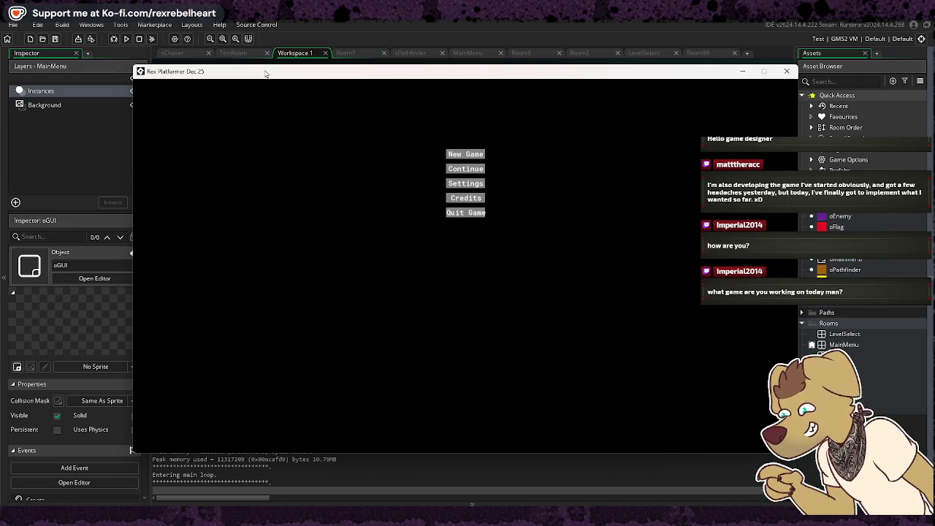
{"action": "key", "text": "Up"}
{"action": "key", "text": "Up"}
{"action": "key", "text": "Up"}
{"action": "key", "text": "Down"}
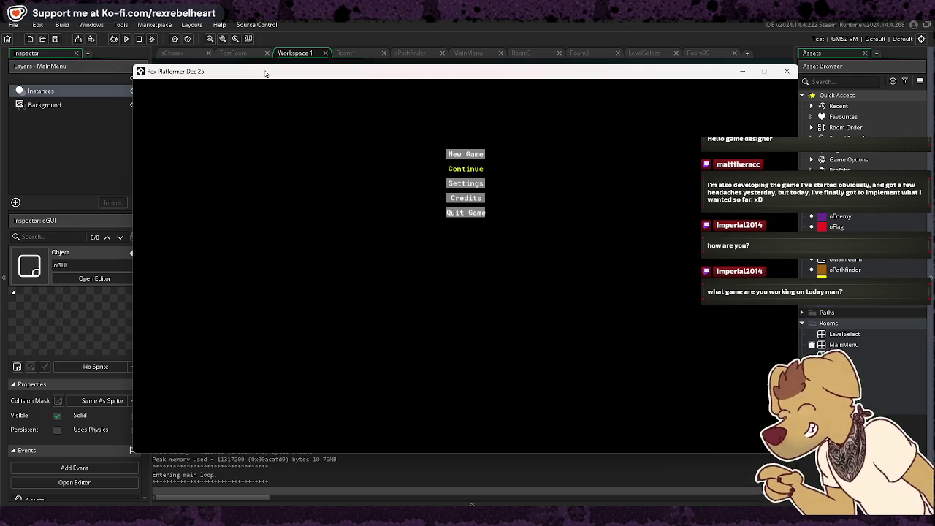
{"action": "key", "text": "Up"}
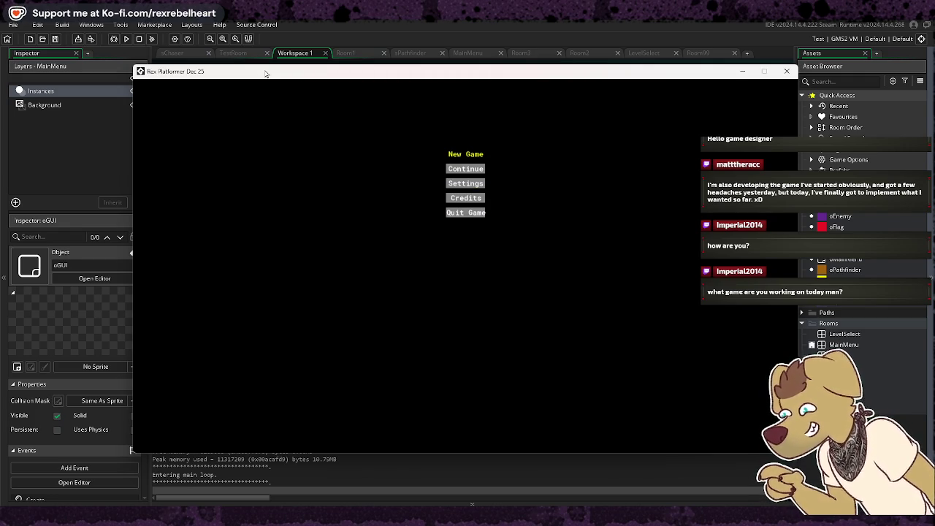
{"action": "key", "text": "Down"}
{"action": "key", "text": "Up"}
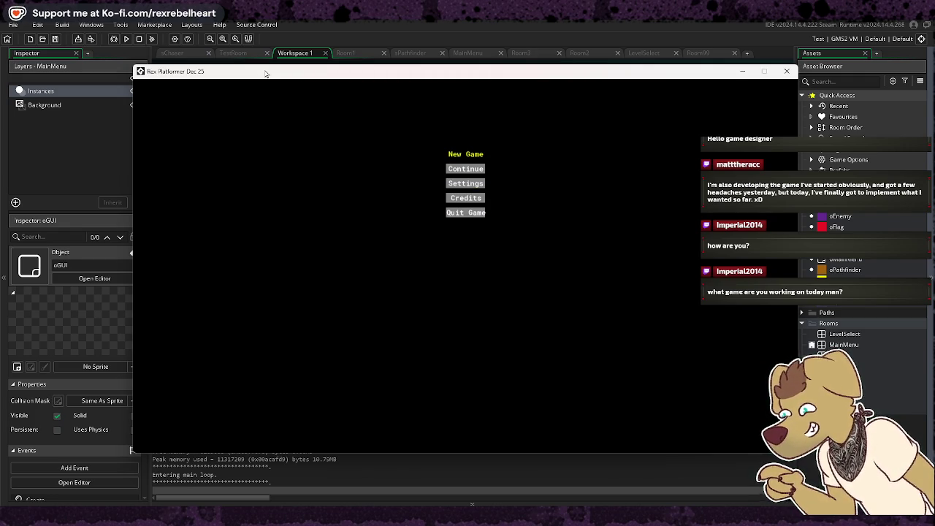
{"action": "key", "text": "Down"}
{"action": "key", "text": "Down"}
{"action": "key", "text": "Up"}
{"action": "key", "text": "Up"}
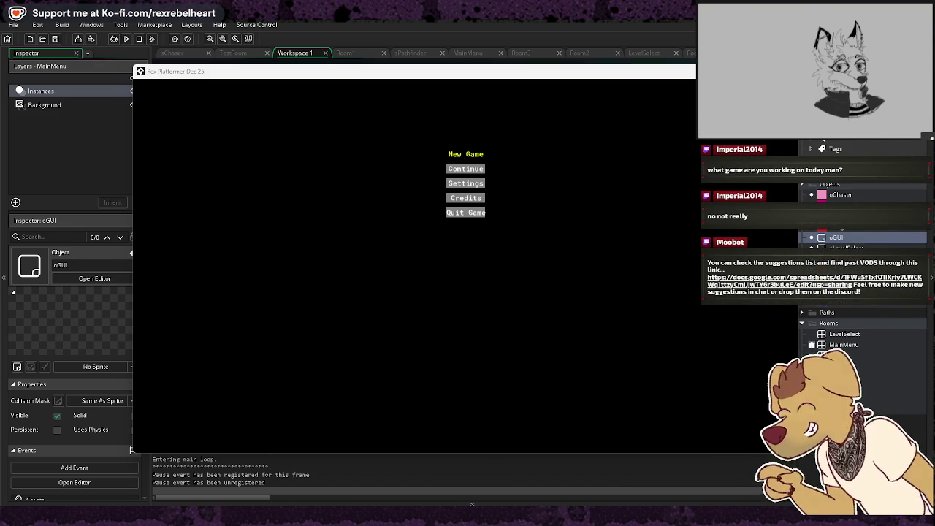
Refocus the game, move the highlight back to New Game, select it, then close the game
{"action": "left_click", "coordinate": [558, 333]}
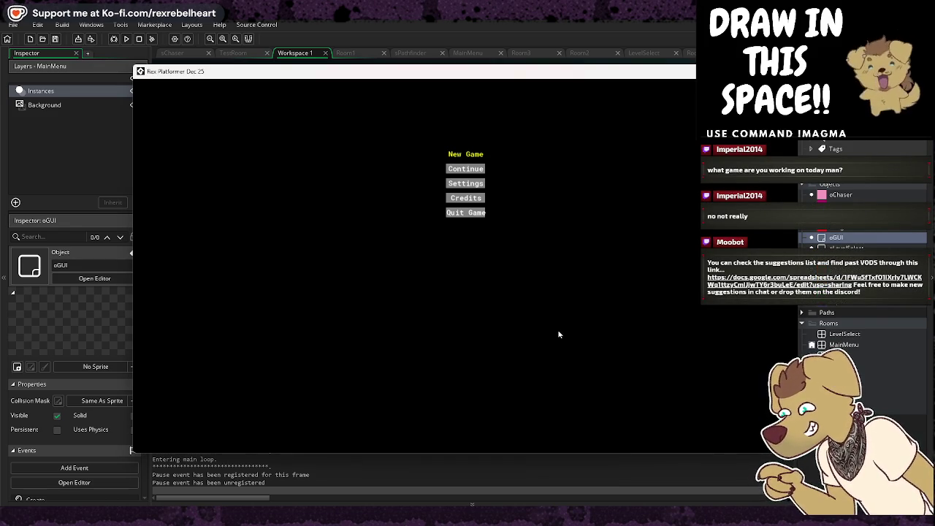
{"action": "key", "text": "Down"}
{"action": "key", "text": "Down"}
{"action": "key", "text": "Down"}
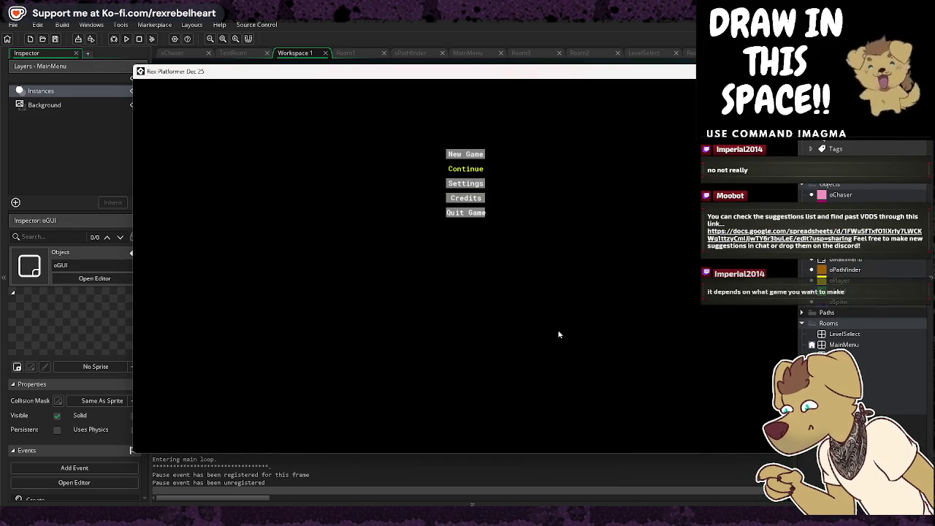
{"action": "key", "text": "Down"}
{"action": "key", "text": "Down"}
{"action": "key", "text": "Down"}
{"action": "key", "text": "Up"}
{"action": "key", "text": "Up"}
{"action": "key", "text": "Up"}
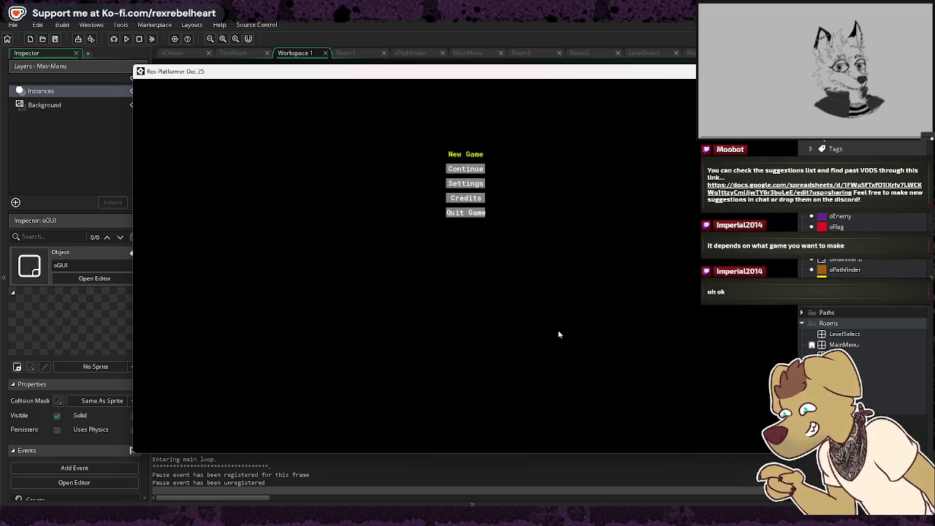
{"action": "key", "text": "Down"}
{"action": "key", "text": "Down"}
{"action": "key", "text": "Up"}
{"action": "key", "text": "Up"}
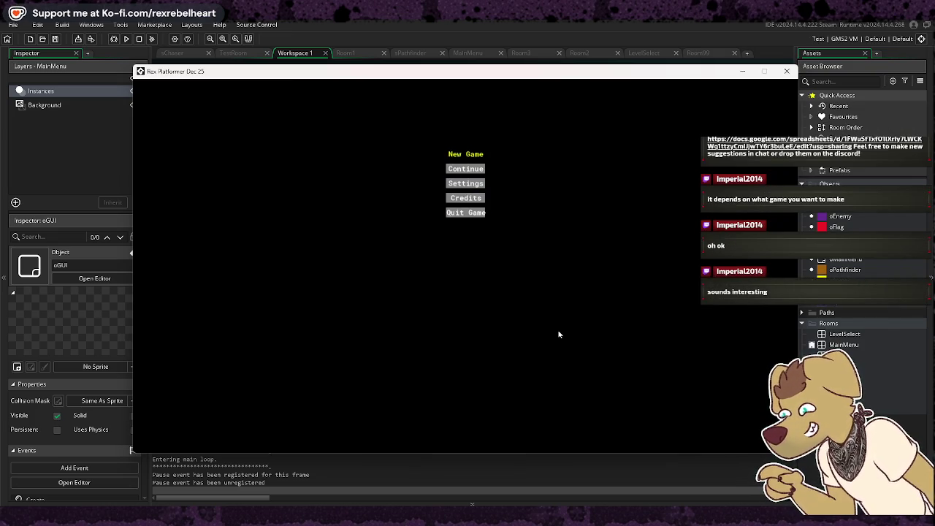
{"action": "key", "text": "Return"}
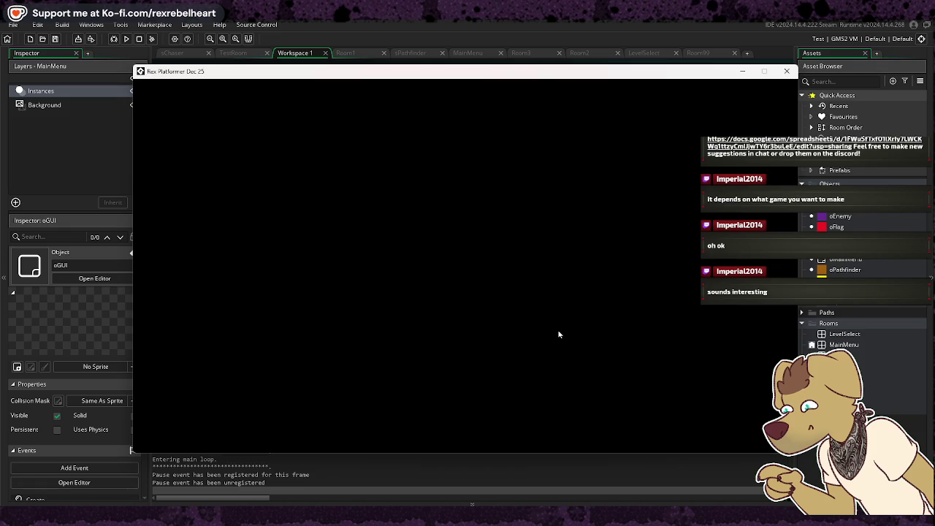
{"action": "left_click", "coordinate": [786, 71]}
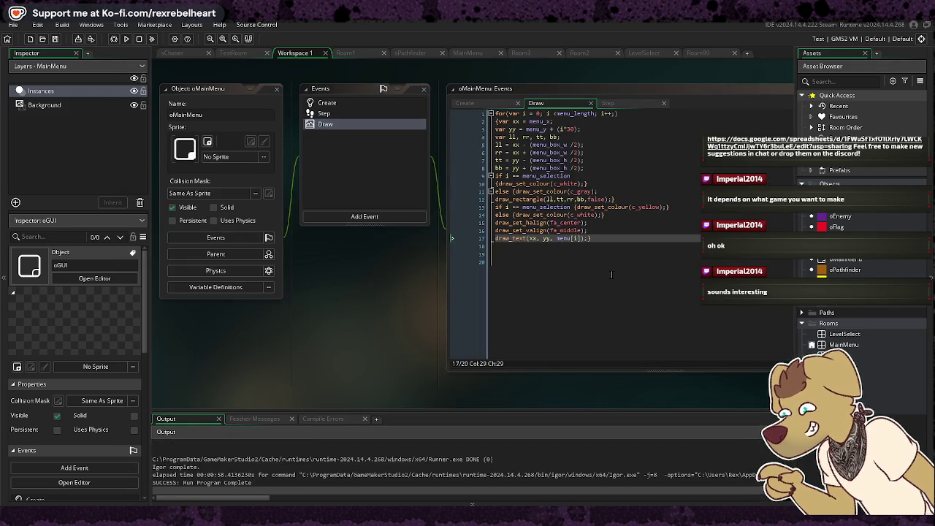
Switch from the Draw code to oMainMenu's Step event code
{"action": "left_click", "coordinate": [643, 246]}
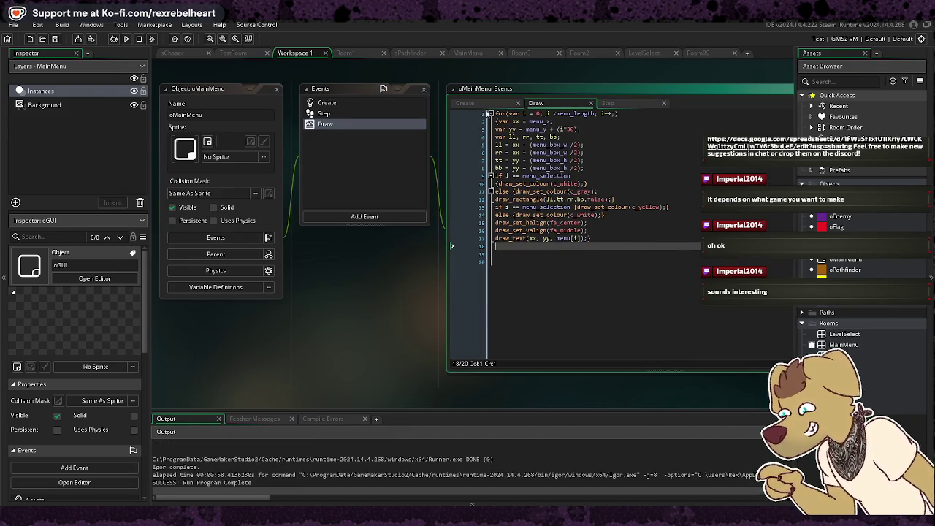
{"action": "left_click", "coordinate": [469, 103]}
{"action": "left_click", "coordinate": [537, 103]}
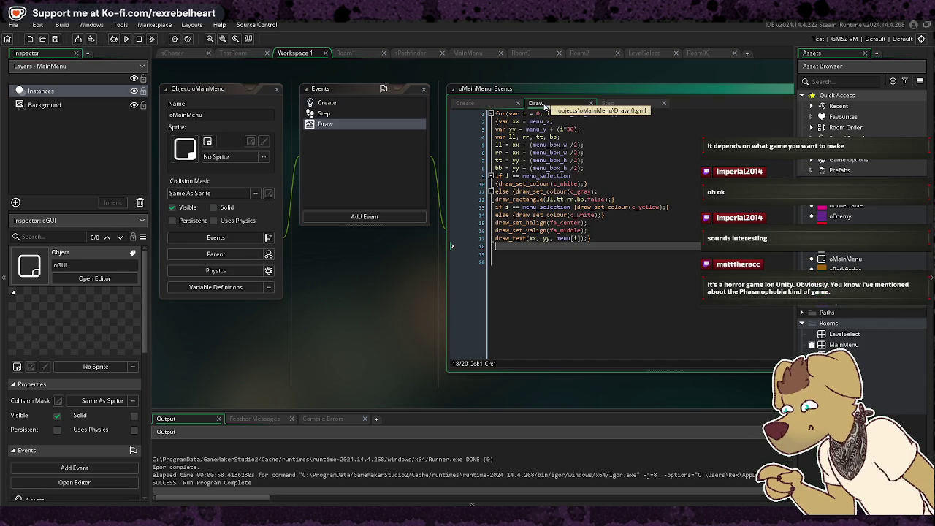
{"action": "left_click", "coordinate": [610, 103]}
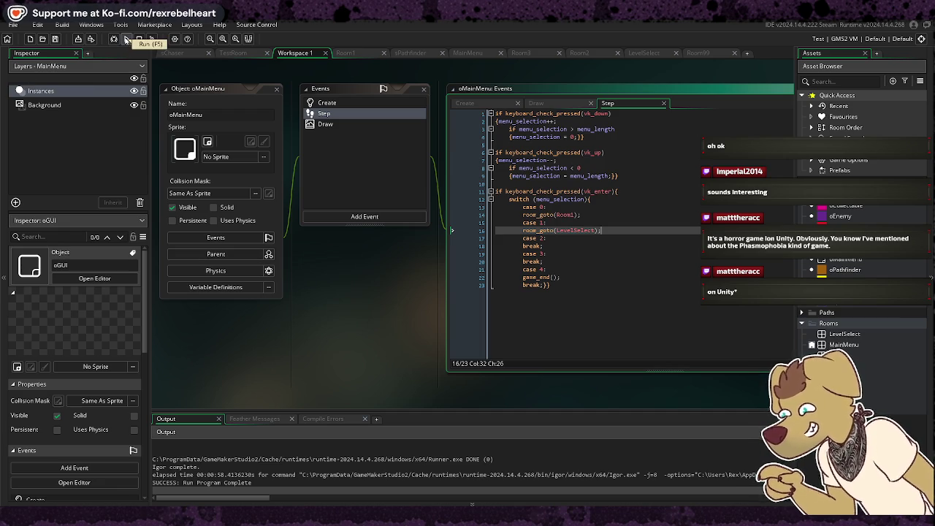
Rerun the game, confirm the selected menu option, and close the game window
{"action": "left_click", "coordinate": [126, 40]}
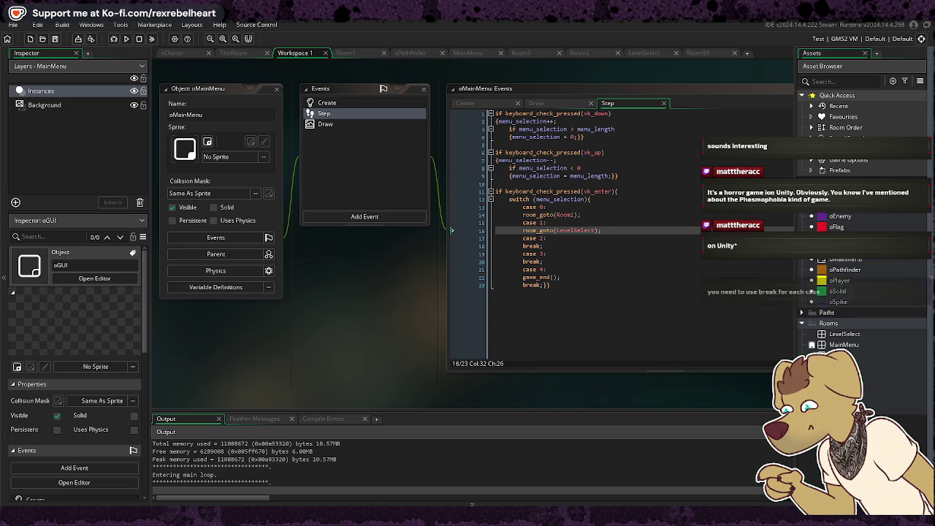
{"action": "key", "text": "Return"}
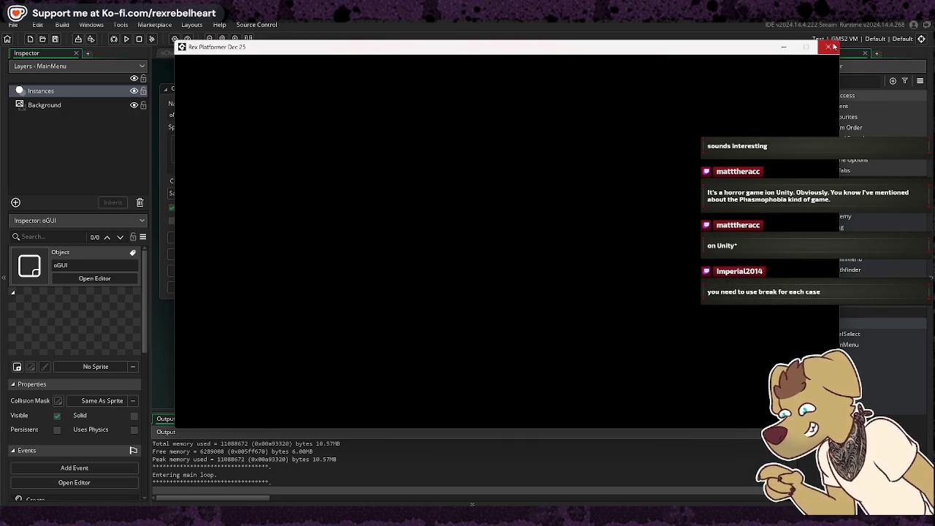
{"action": "left_click", "coordinate": [828, 46]}
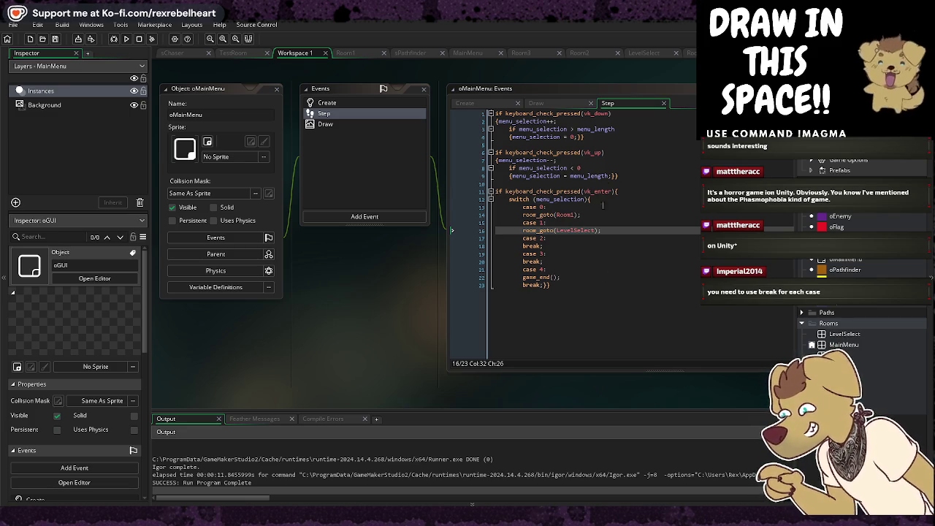
Pan the workspace and flip between the main menu's Draw and Step code
{"action": "mouse_move", "coordinate": [347, 293]}
{"action": "left_mouse_down"}
{"action": "mouse_move", "coordinate": [395, 291]}
{"action": "mouse_move", "coordinate": [282, 285]}
{"action": "left_mouse_up"}
{"action": "scroll", "coordinate": [554, 380], "scroll_direction": "left", "scroll_amount": 3}
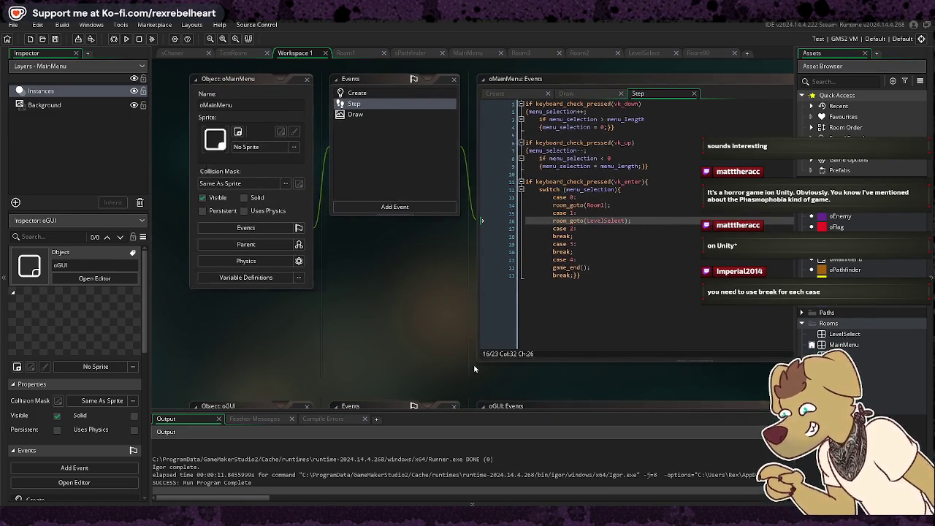
{"action": "left_click_drag", "start_coordinate": [554, 380], "coordinate": [469, 357]}
{"action": "scroll", "coordinate": [368, 385], "scroll_direction": "right", "scroll_amount": 1}
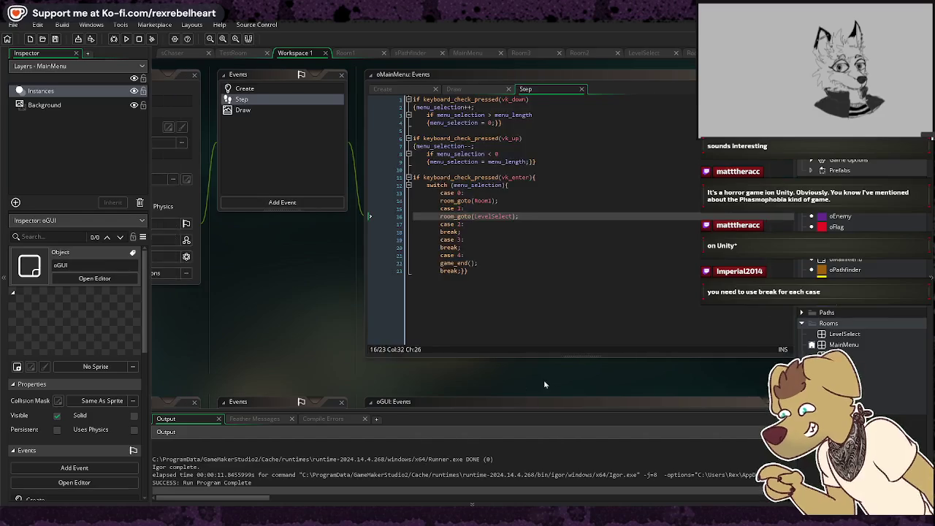
{"action": "scroll", "coordinate": [544, 380], "scroll_direction": "up", "scroll_amount": 1}
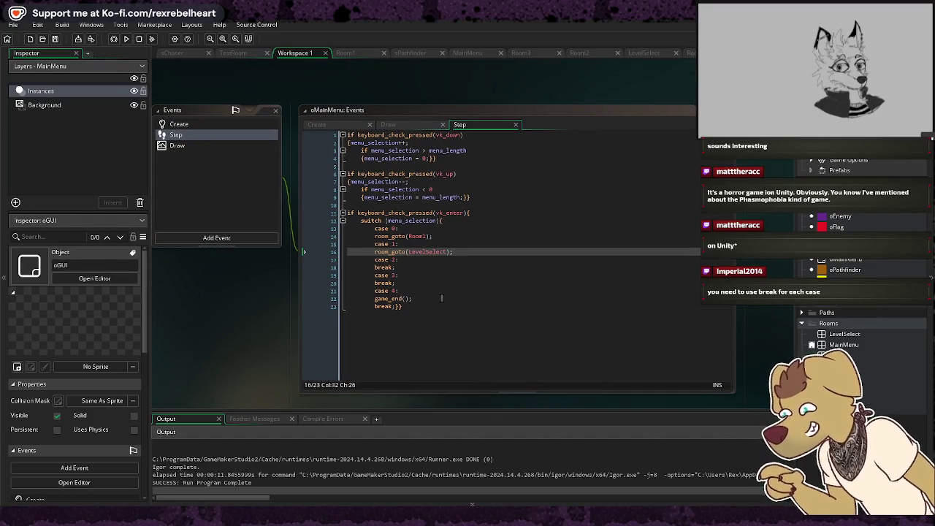
{"action": "left_click", "coordinate": [400, 125]}
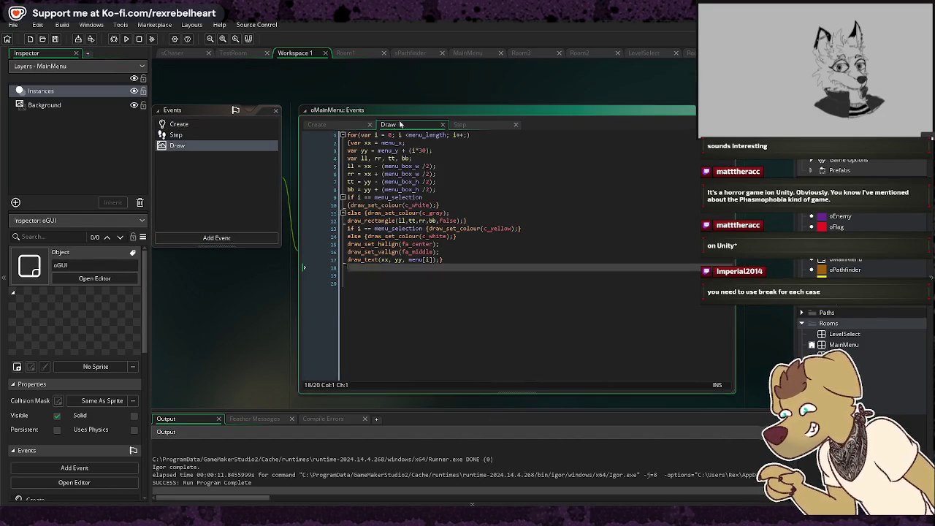
{"action": "left_click", "coordinate": [354, 125]}
{"action": "left_click", "coordinate": [404, 125]}
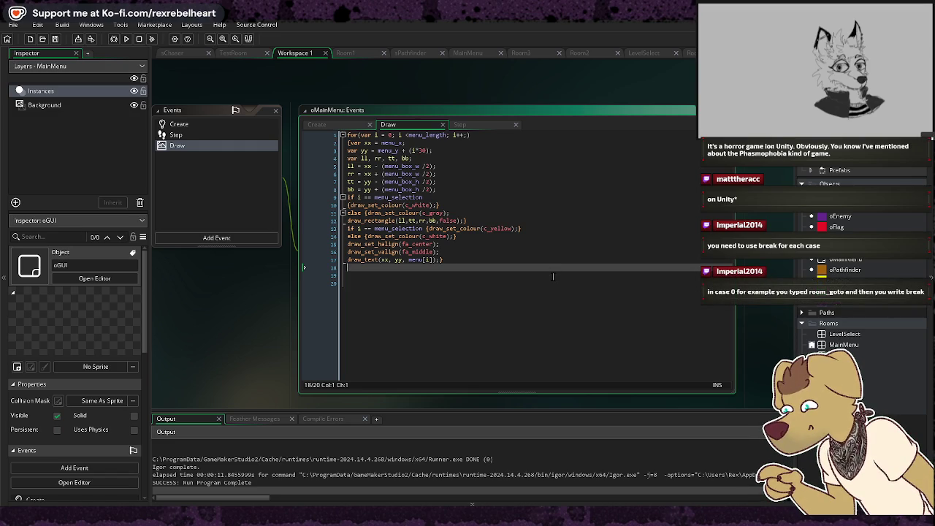
{"action": "left_click", "coordinate": [469, 127]}
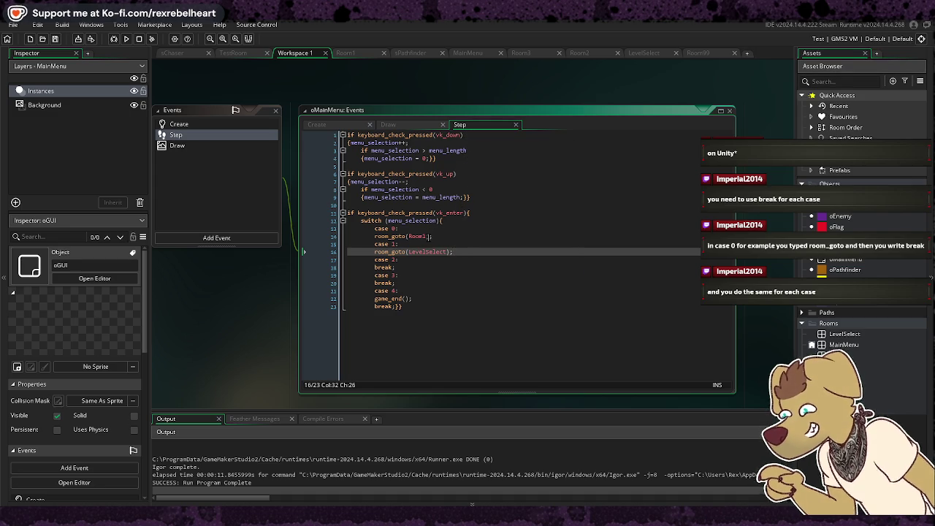
Add break; after the room_goto(Room1) and room_goto(LevelSelect) cases, then save
{"action": "key", "text": "Up"}
{"action": "key", "text": "Up"}
{"action": "scroll", "coordinate": [454, 265], "scroll_direction": "up", "scroll_amount": 1}
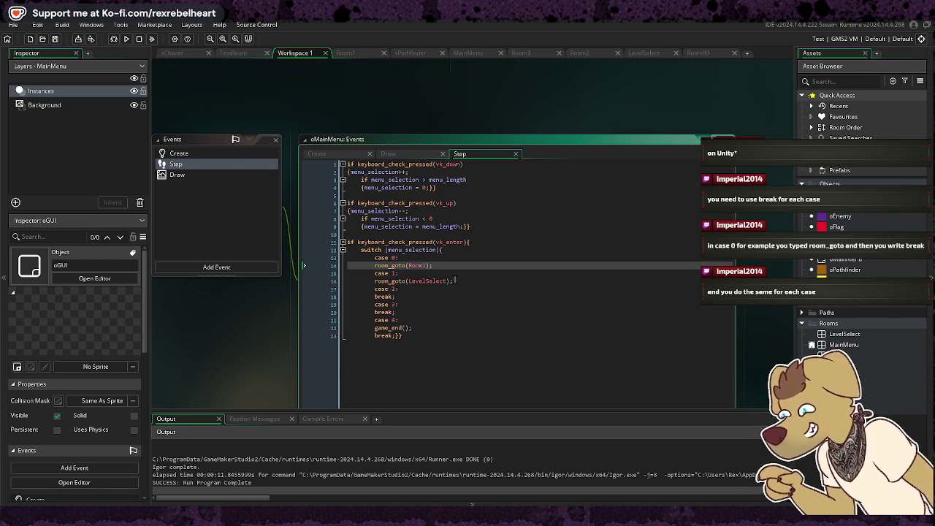
{"action": "scroll", "coordinate": [456, 279], "scroll_direction": "down", "scroll_amount": 1}
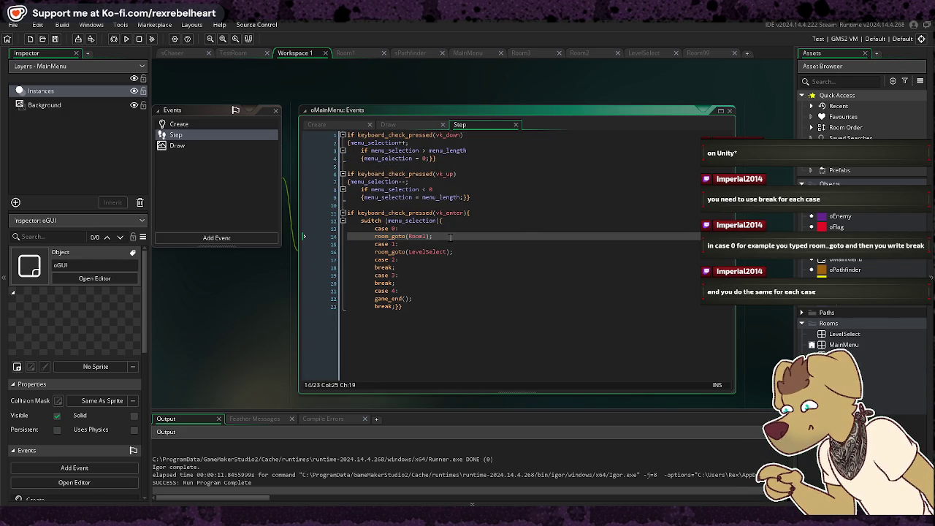
{"action": "key", "text": "Return"}
{"action": "type", "text": "break;"}
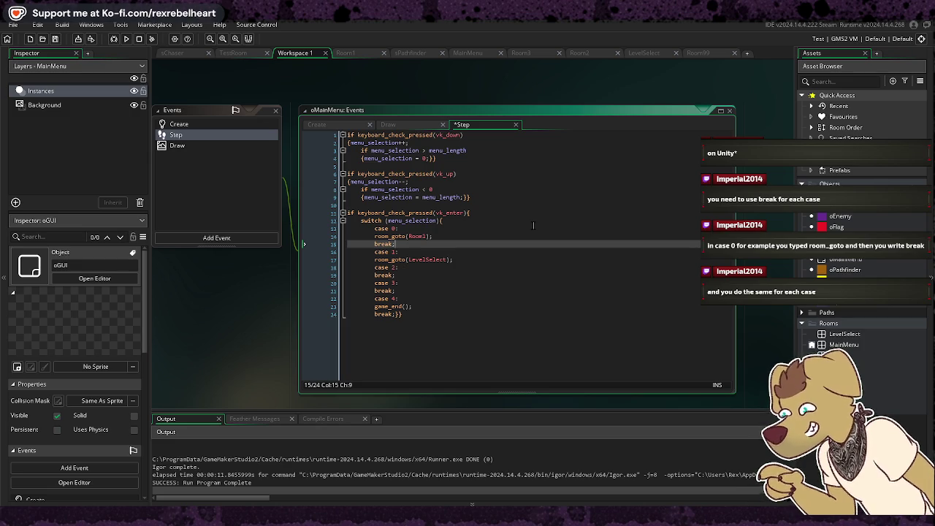
{"action": "left_click", "coordinate": [522, 259]}
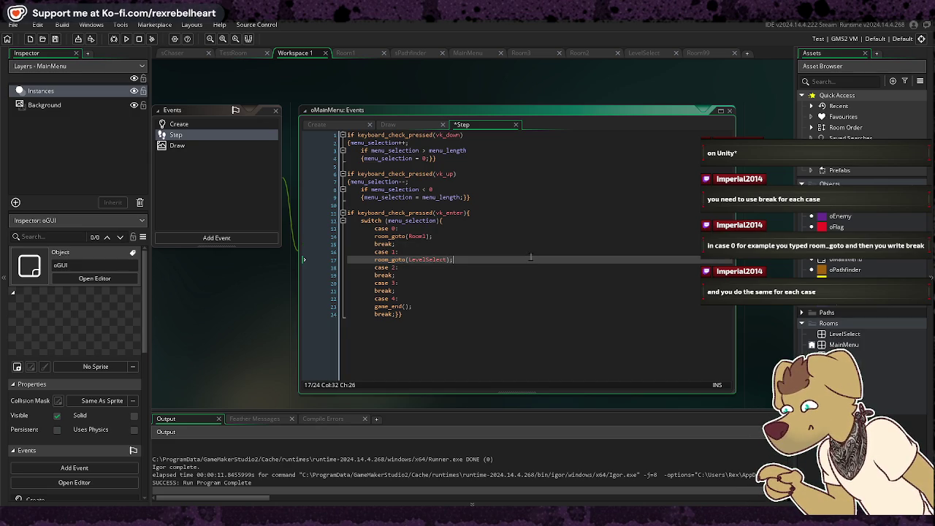
{"action": "key", "text": "Return"}
{"action": "type", "text": "break;"}
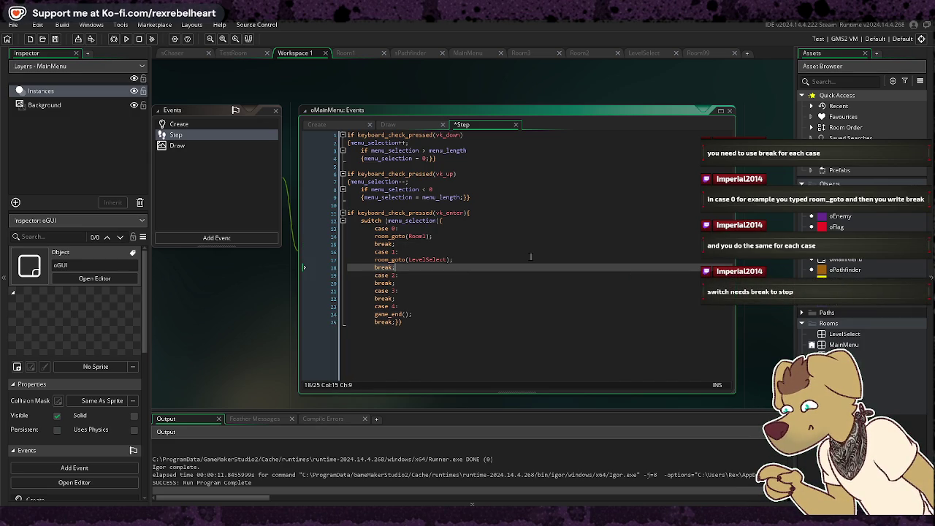
{"action": "key", "text": "ctrl+s"}
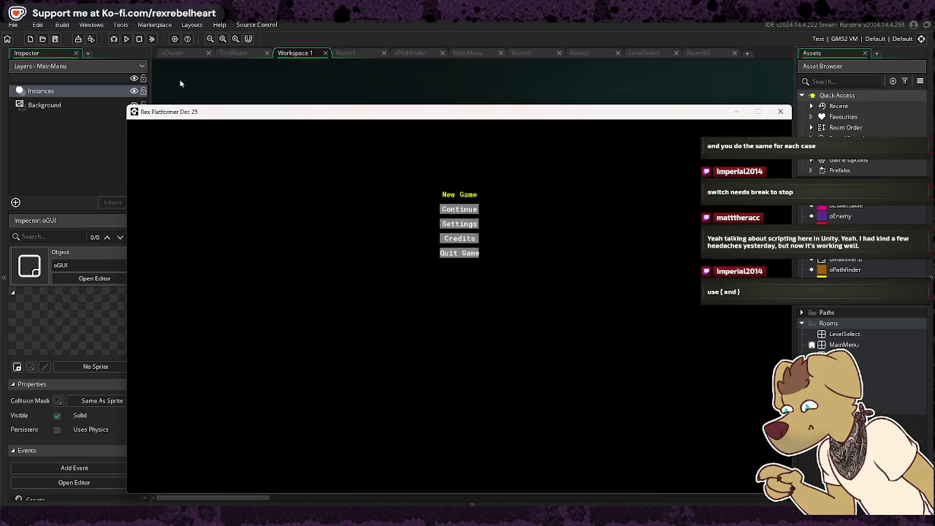
Start the level via Continue and climb the platforms, collecting both pink pickups
{"action": "key", "text": "Down"}
{"action": "key", "text": "Return"}
{"action": "key", "text": "Right"}
{"action": "key", "text": "Up"}
{"action": "key", "text": "Right"}
{"action": "key", "text": "Up"}
{"action": "key", "text": "Right"}
{"action": "key", "text": "Up"}
{"action": "key", "text": "Up"}
Drop down to the flag and hop off and back onto it with score 2
{"action": "key", "text": "Right"}
{"action": "key", "text": "Left"}
{"action": "key", "text": "Left"}
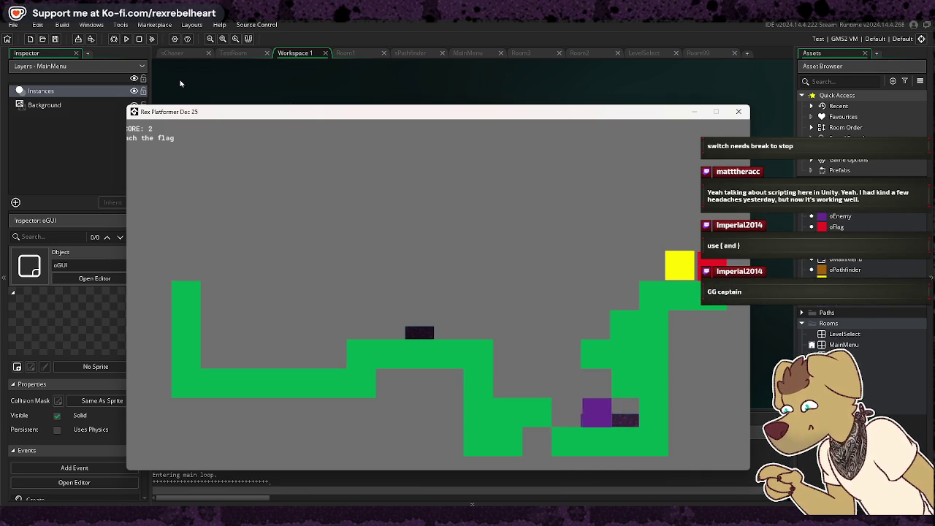
{"action": "key", "text": "Right"}
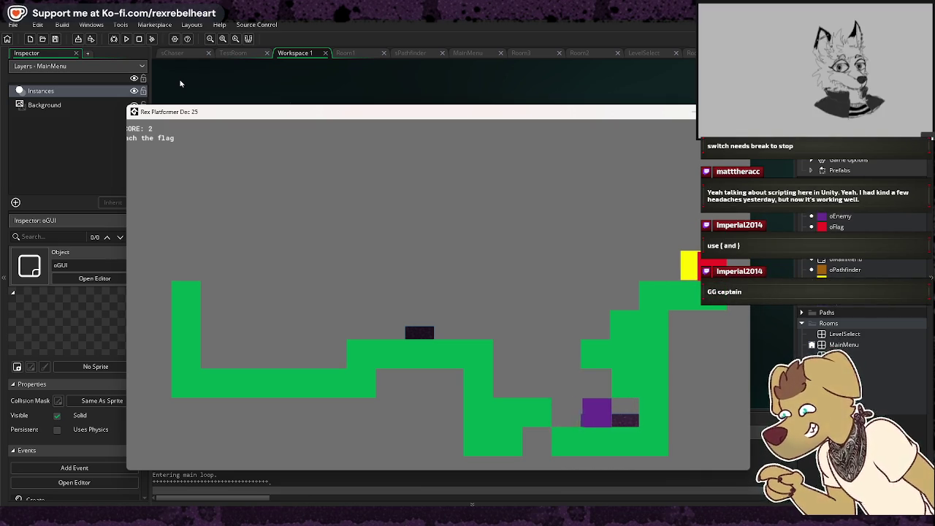
{"action": "key", "text": "Up"}
{"action": "key", "text": "Left"}
{"action": "key", "text": "Right"}
{"action": "key", "text": "Up"}
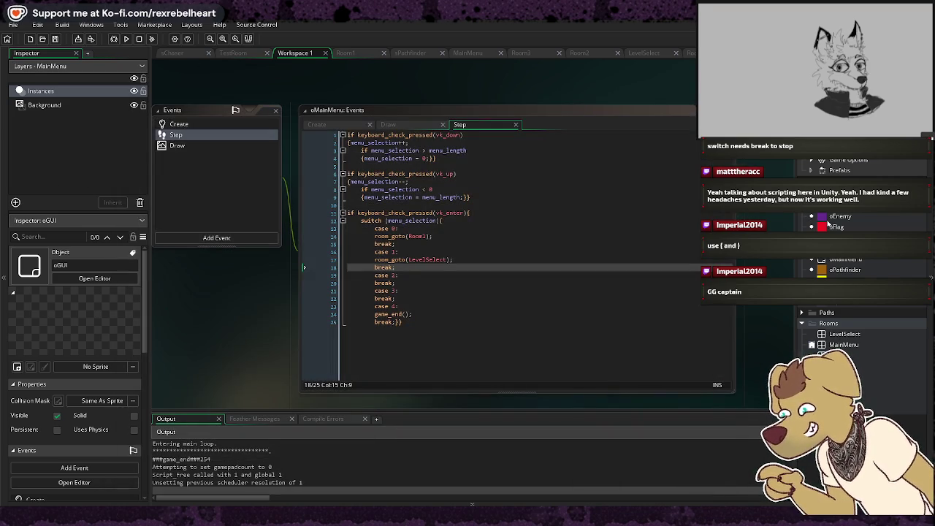
Review the oEnemy and oFlag objects and oPathfinder's Create and empty Step events
{"action": "double_click", "coordinate": [833, 216]}
{"action": "double_click", "coordinate": [838, 227]}
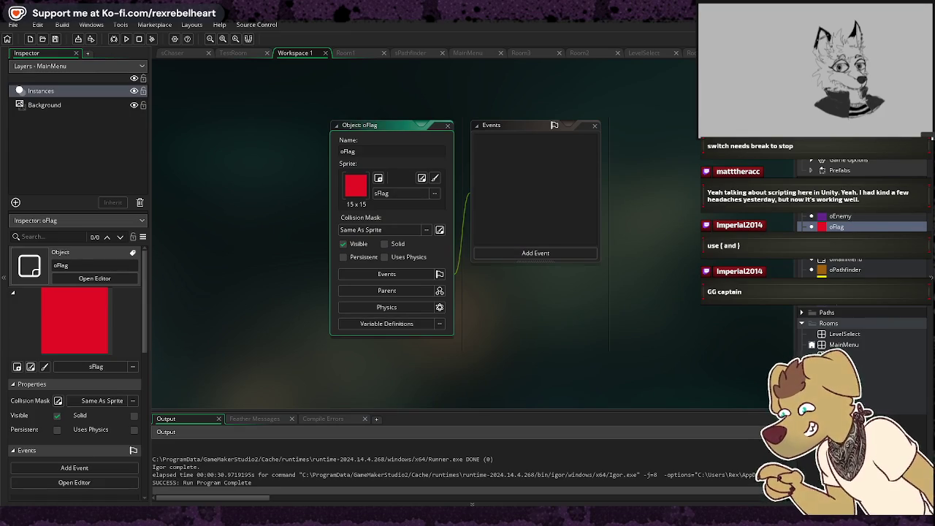
{"action": "double_click", "coordinate": [859, 272]}
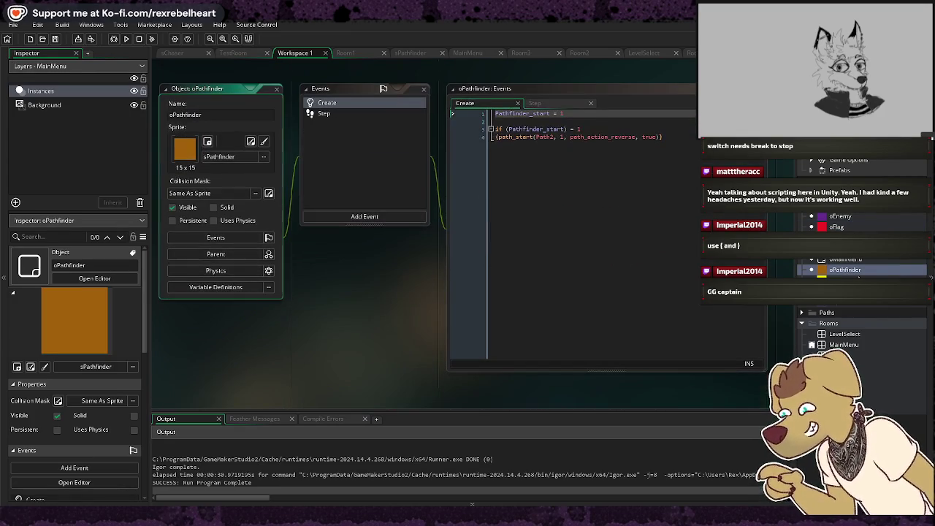
{"action": "left_click", "coordinate": [543, 105]}
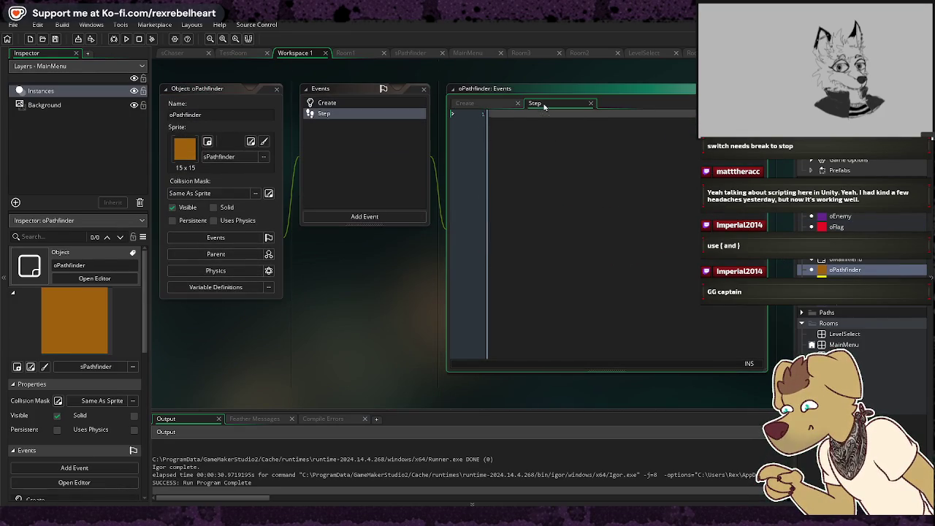
{"action": "left_click", "coordinate": [466, 103]}
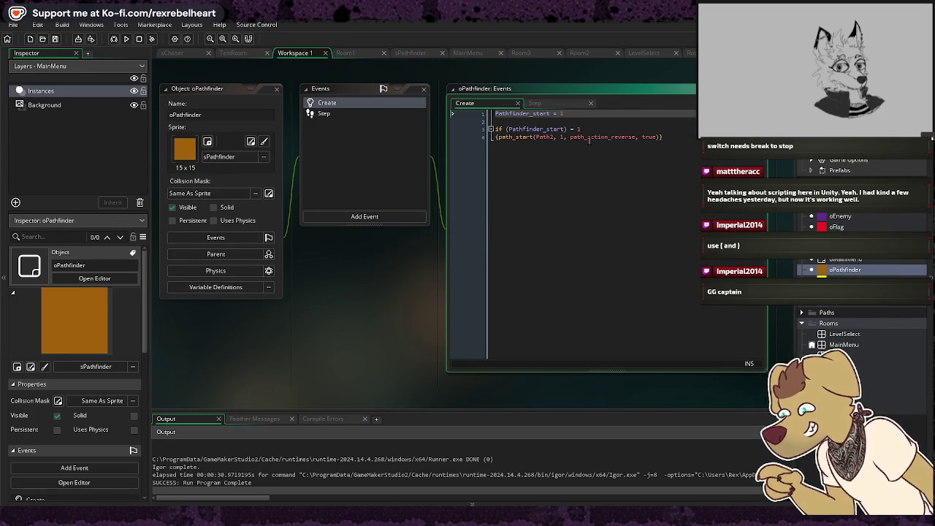
Check oPlayer's Step code, then build and run the game
{"action": "double_click", "coordinate": [848, 280]}
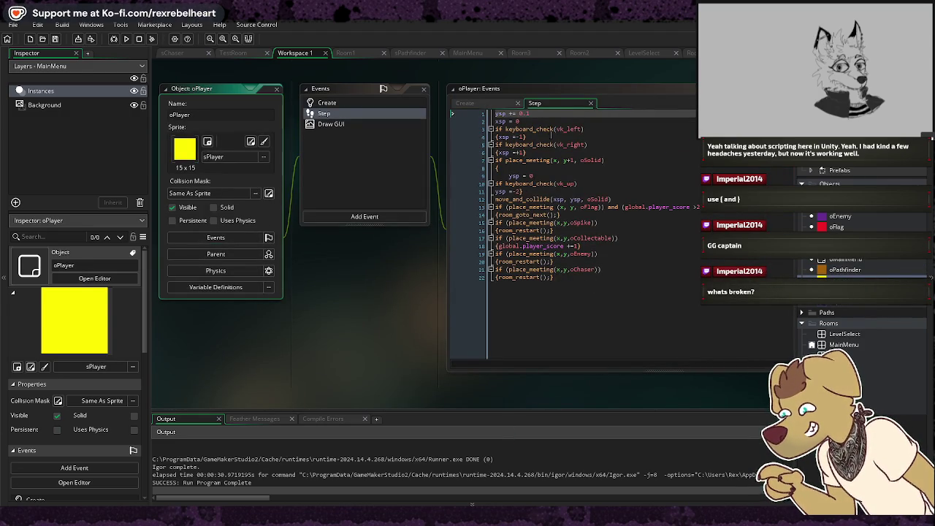
{"action": "right_click", "coordinate": [566, 298]}
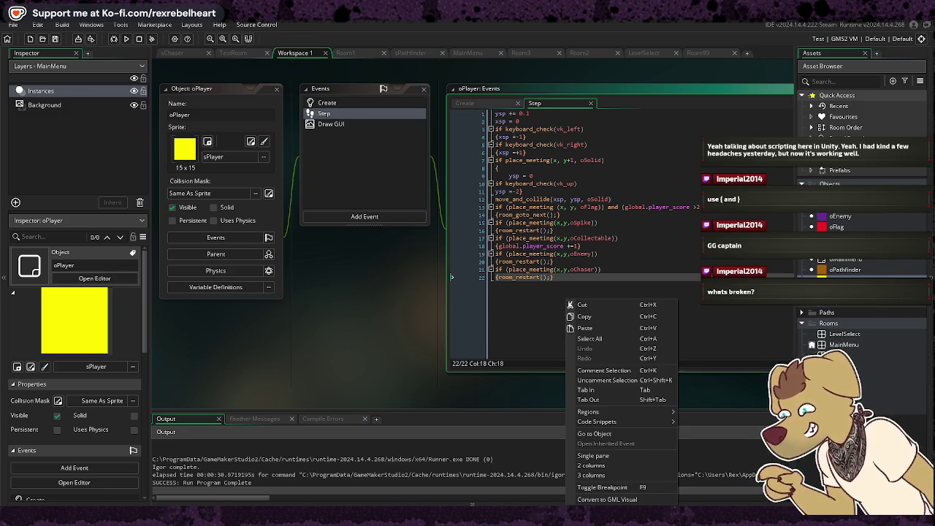
{"action": "left_click", "coordinate": [567, 288]}
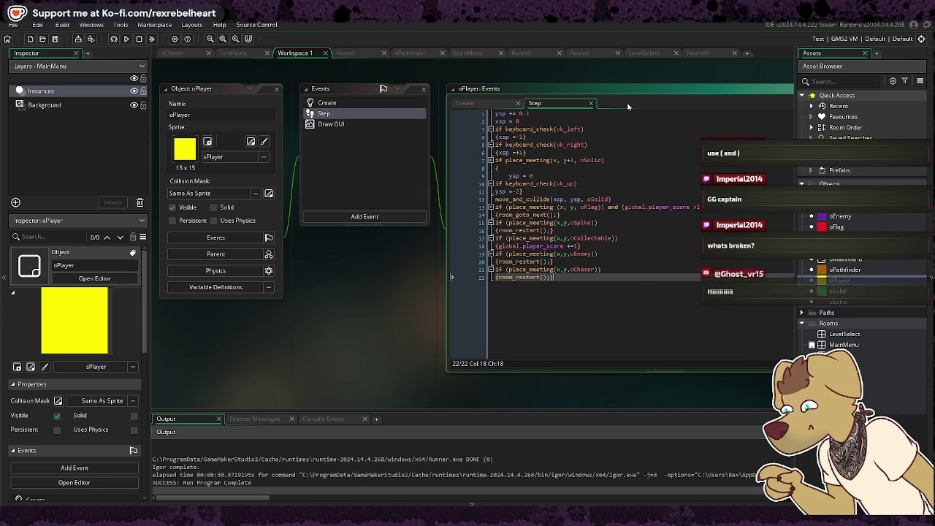
{"action": "left_click", "coordinate": [126, 38]}
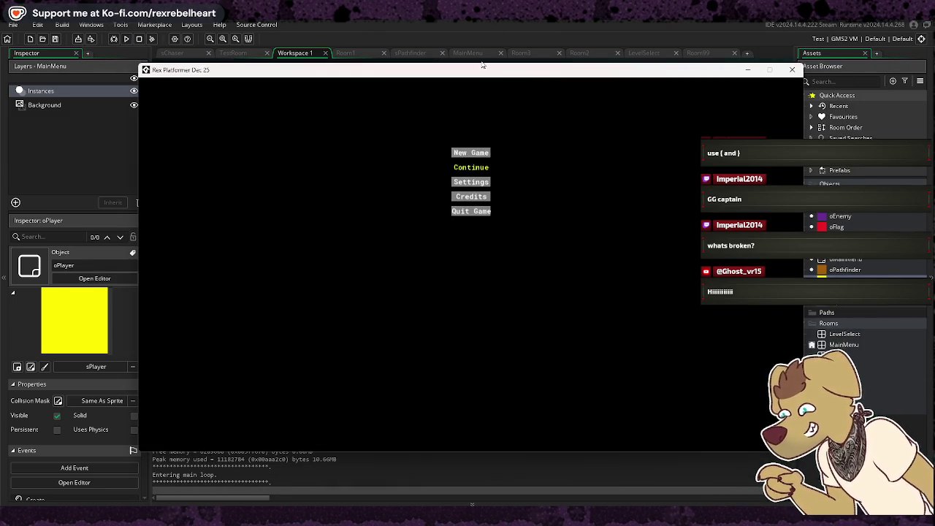
Start the level, jump to collect both pickups, head for the flag, then quit with Escape
{"action": "key", "text": "Return"}
{"action": "key", "text": "Right"}
{"action": "key", "text": "space"}
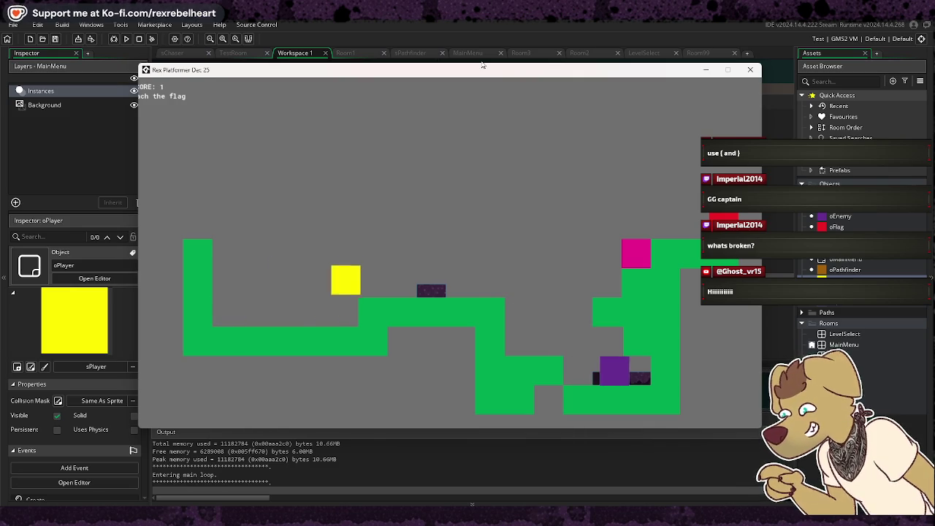
{"action": "key", "text": "Right"}
{"action": "key", "text": "space"}
{"action": "key", "text": "space"}
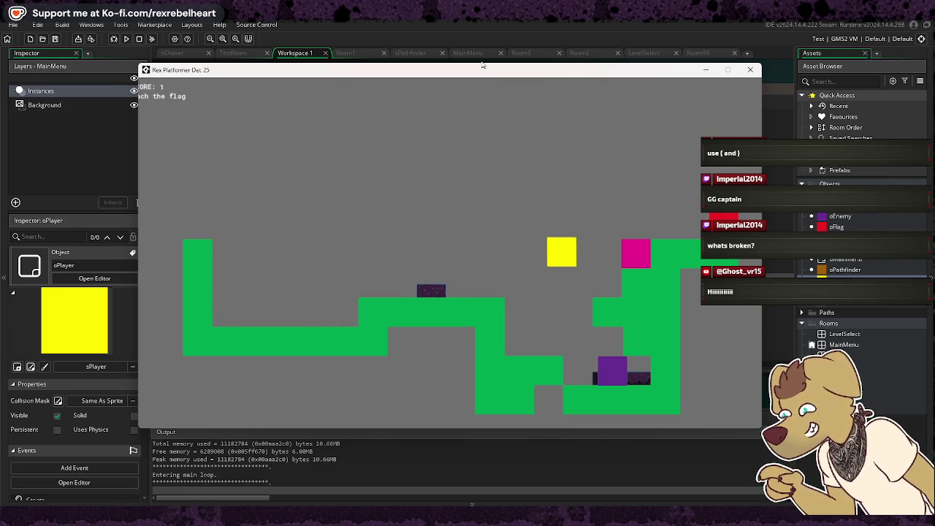
{"action": "key", "text": "Right"}
{"action": "key", "text": "space"}
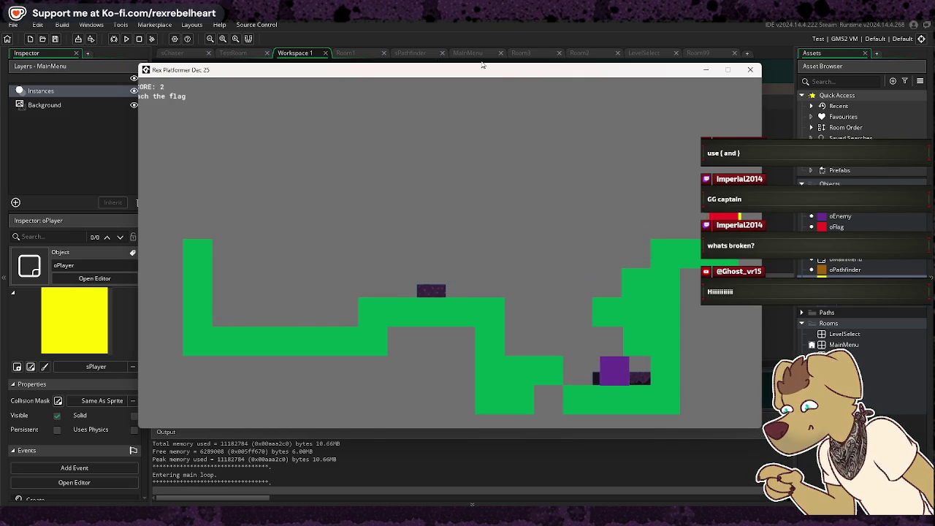
{"action": "key", "text": "Right"}
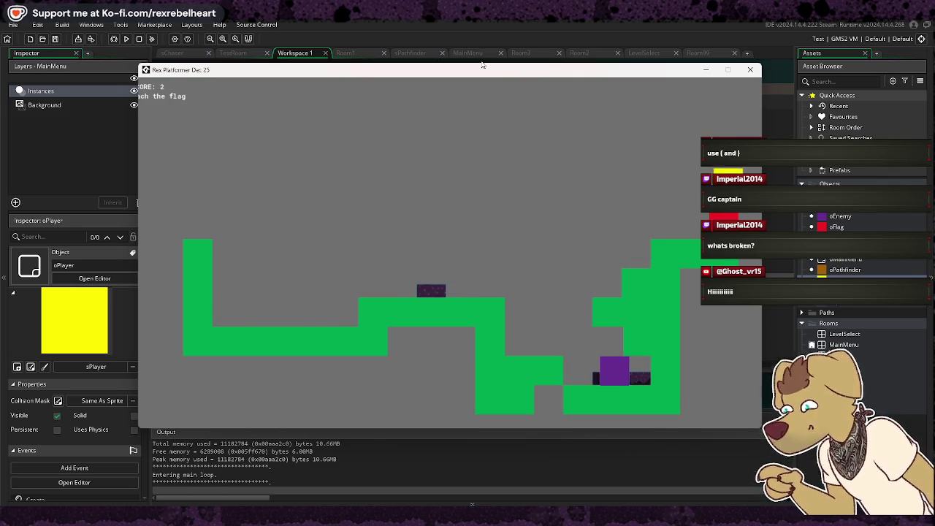
{"action": "key", "text": "Left"}
{"action": "key", "text": "Escape"}
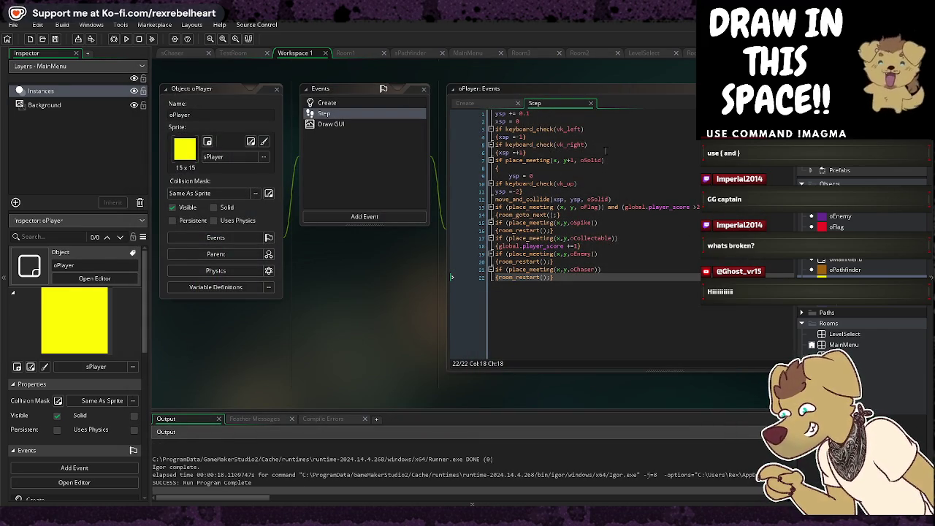
Inspect oPlayer's Step code down to the line 13 flag collision check, then open oFlag
{"action": "mouse_move", "coordinate": [554, 208]}
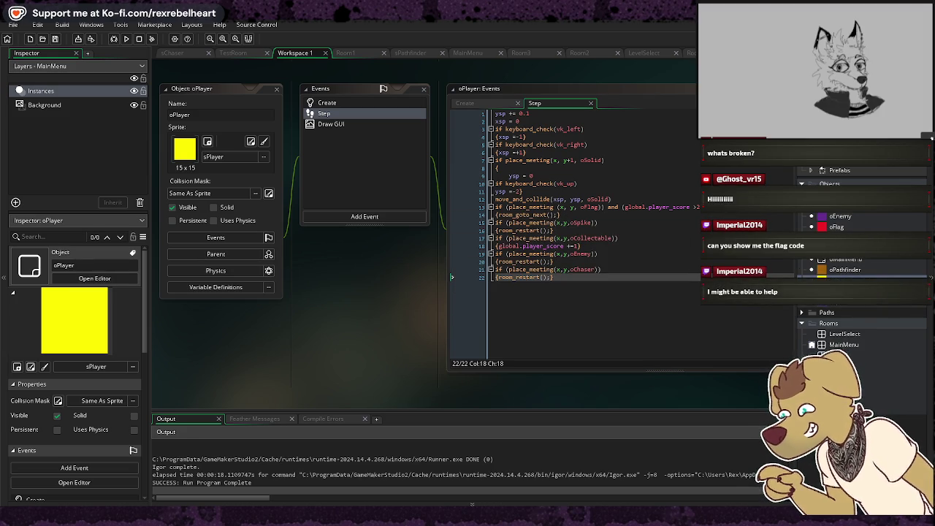
{"action": "left_click_drag", "start_coordinate": [586, 92], "coordinate": [561, 94]}
{"action": "mouse_move", "coordinate": [659, 279]}
{"action": "left_mouse_down"}
{"action": "mouse_move", "coordinate": [504, 160]}
{"action": "mouse_move", "coordinate": [487, 122]}
{"action": "left_mouse_up"}
{"action": "left_click", "coordinate": [648, 299]}
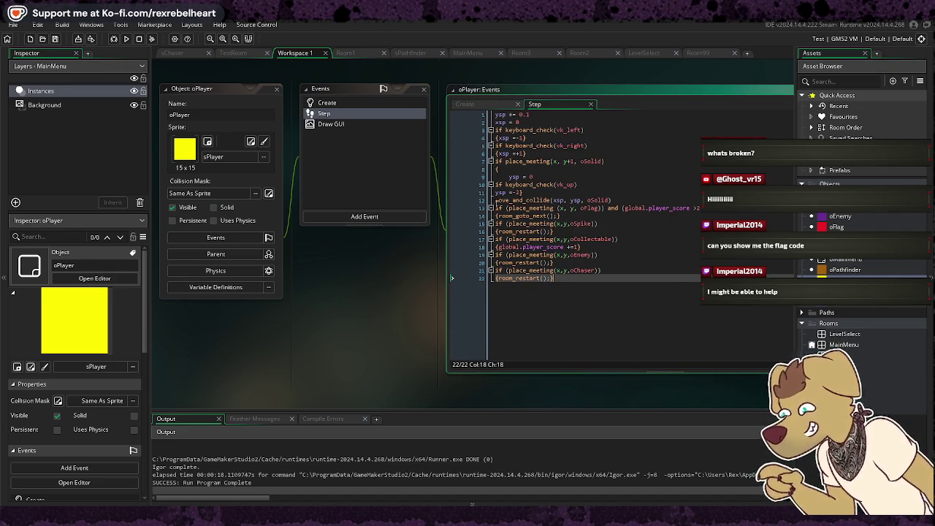
{"action": "left_click", "coordinate": [452, 208]}
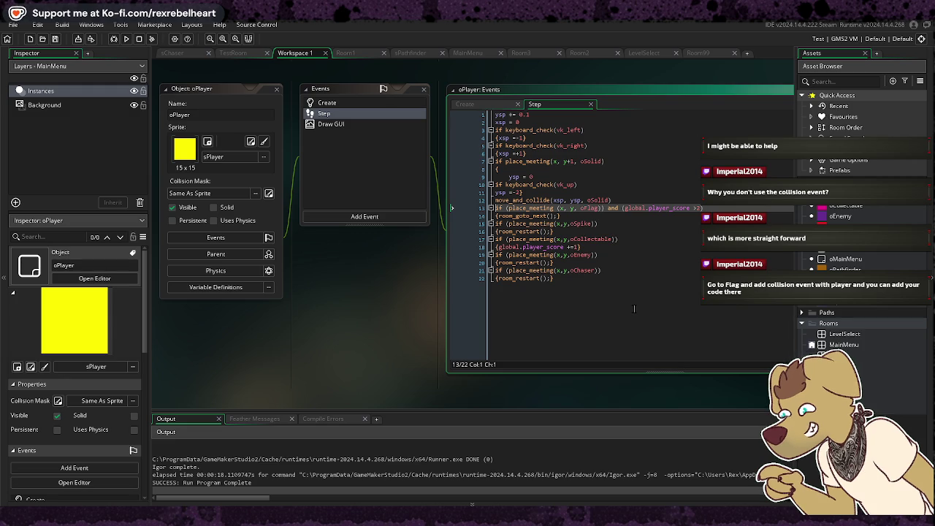
{"action": "double_click", "coordinate": [841, 227]}
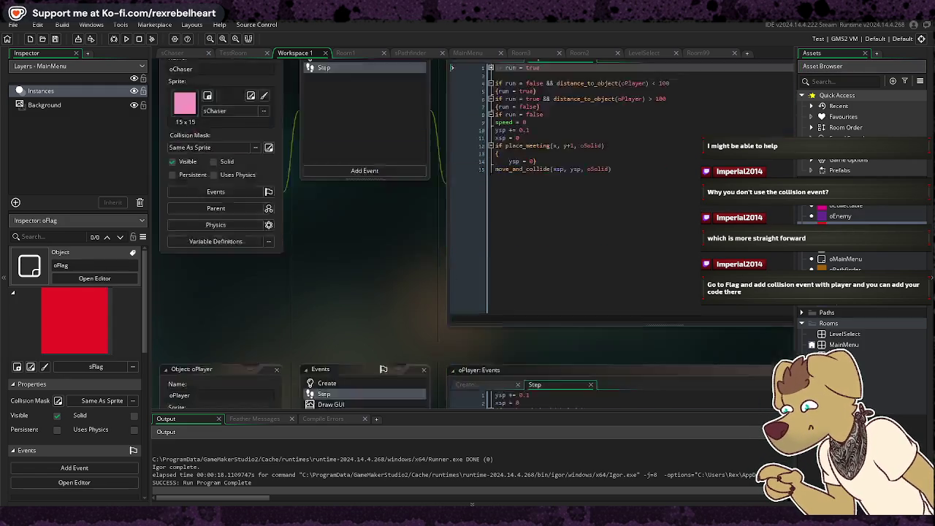
Add a Collision event with oPlayer to oFlag, keeping GML Code as the scripting language
{"action": "left_click", "coordinate": [559, 253]}
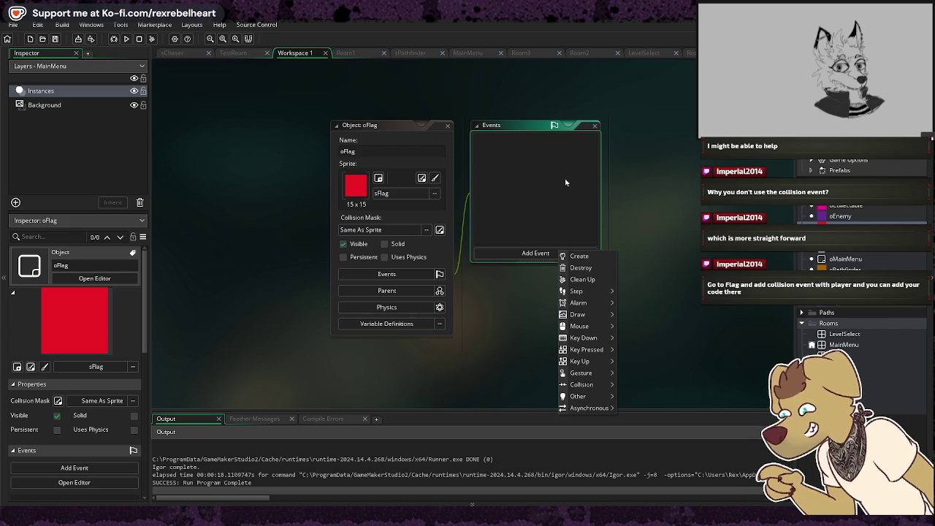
{"action": "mouse_move", "coordinate": [616, 295]}
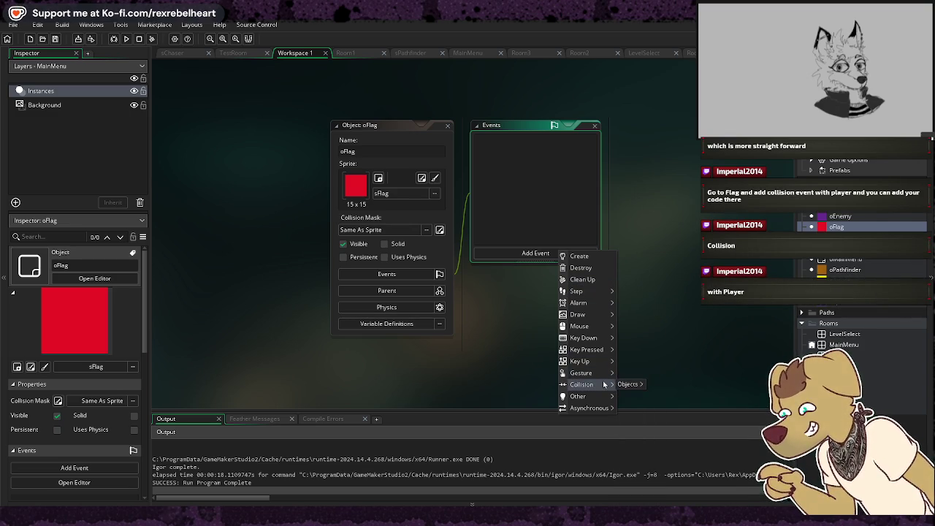
{"action": "mouse_move", "coordinate": [625, 385]}
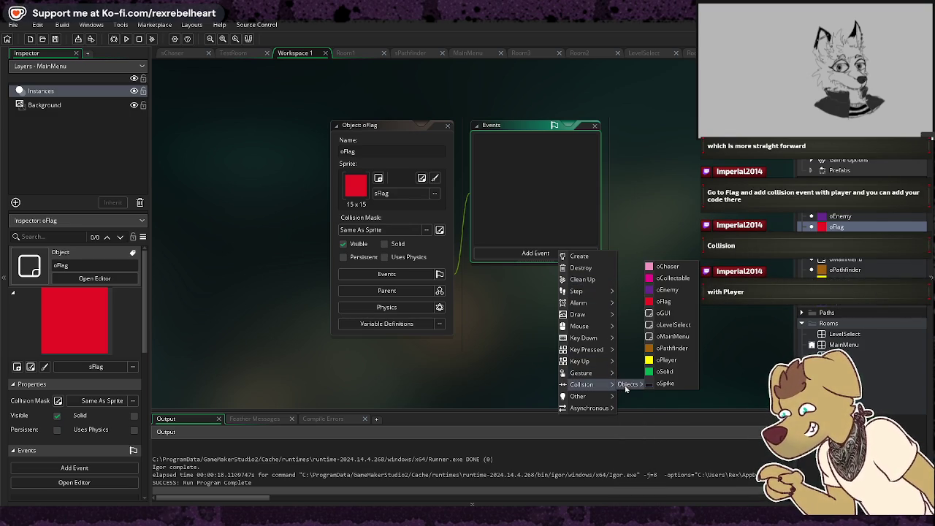
{"action": "left_click", "coordinate": [659, 361]}
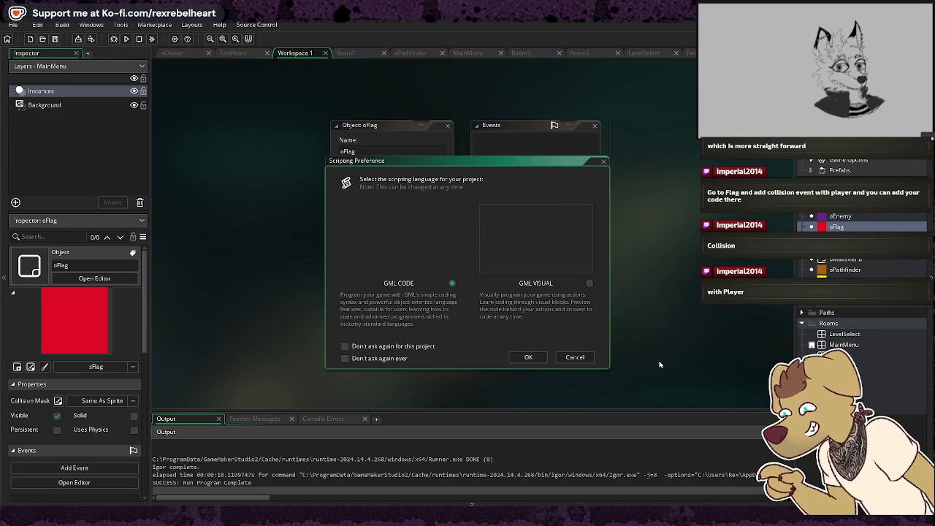
{"action": "left_click", "coordinate": [531, 356]}
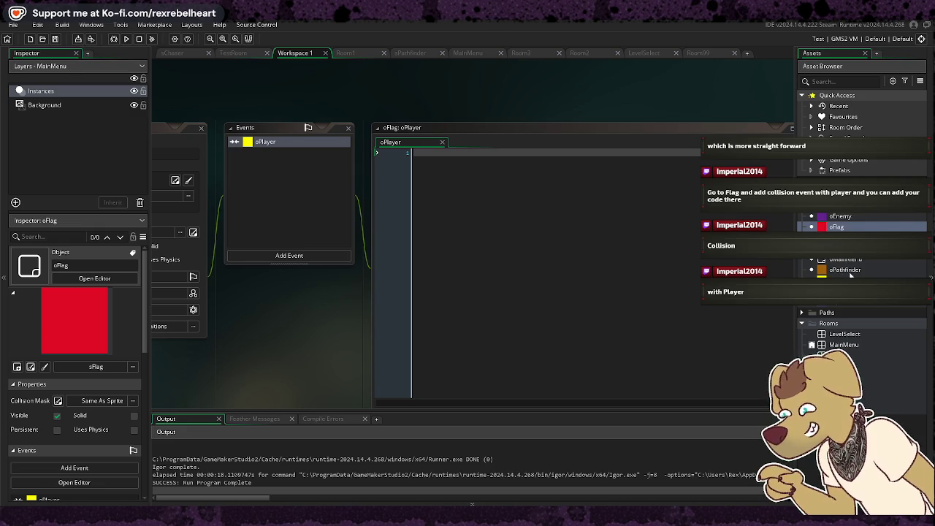
Reopen oPlayer's Step code, then switch to the GameMaker tutorials page and maximize the browser
{"action": "double_click", "coordinate": [851, 280]}
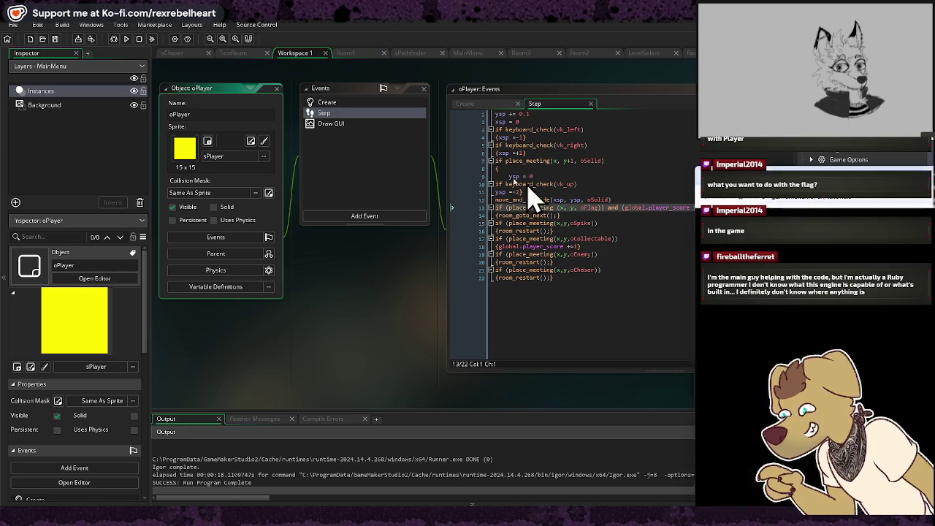
{"action": "key", "text": "alt+Tab"}
{"action": "left_click_drag", "start_coordinate": [457, 128], "coordinate": [515, 127]}
{"action": "double_click", "coordinate": [507, 127]}
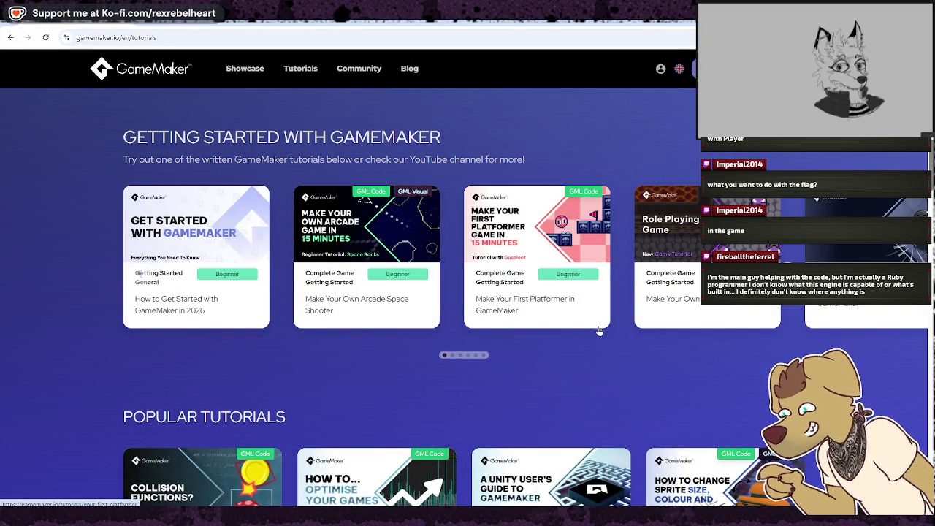
Scroll through the five-part How to Make an RPG guide, go back, then minimize Chrome
{"action": "left_click", "coordinate": [656, 269]}
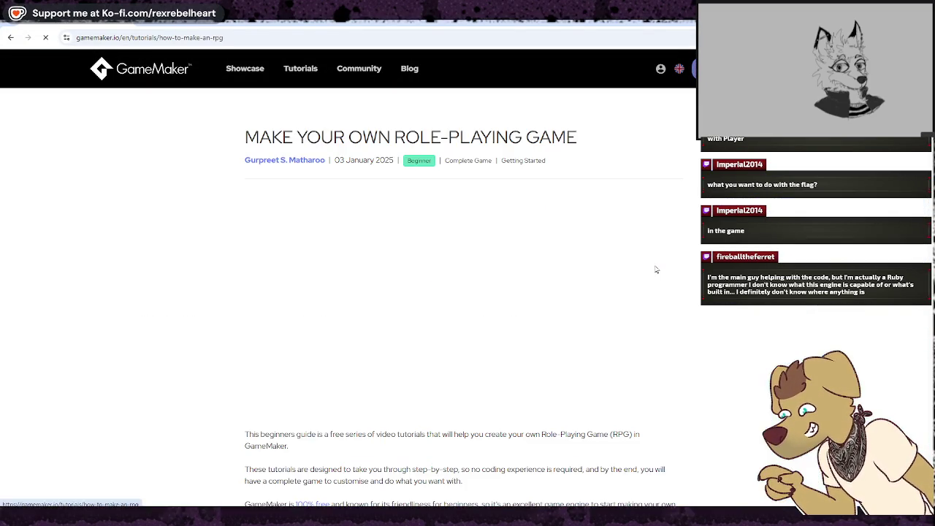
{"action": "scroll", "coordinate": [578, 248], "scroll_direction": "down", "scroll_amount": 2}
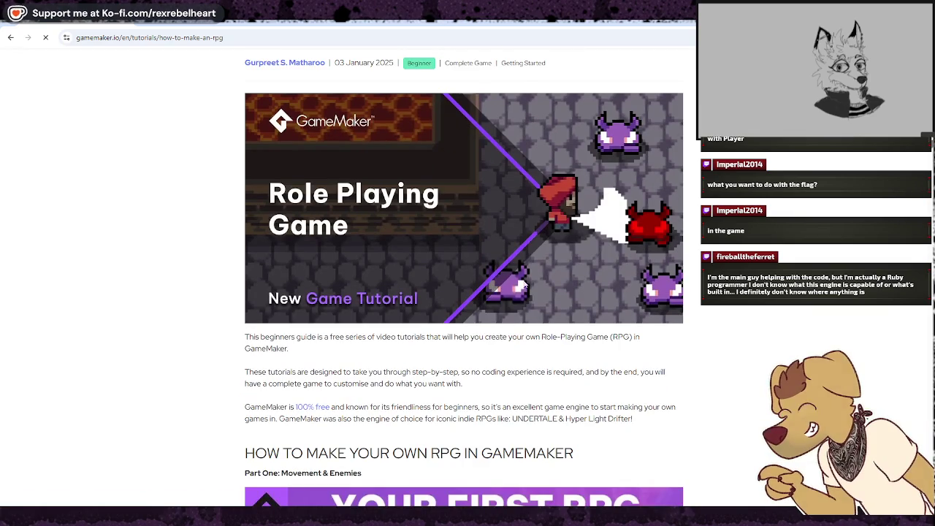
{"action": "scroll", "coordinate": [567, 198], "scroll_direction": "down", "scroll_amount": 7}
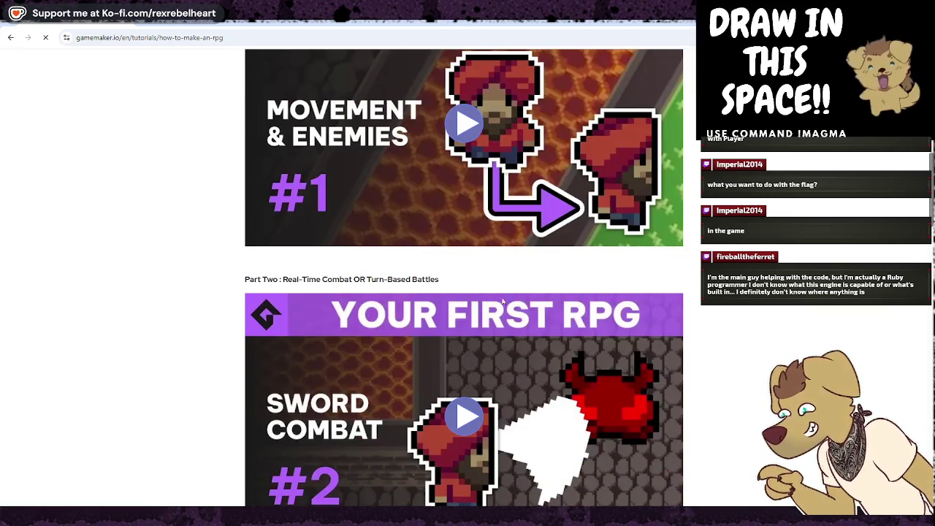
{"action": "scroll", "coordinate": [558, 261], "scroll_direction": "down", "scroll_amount": 6}
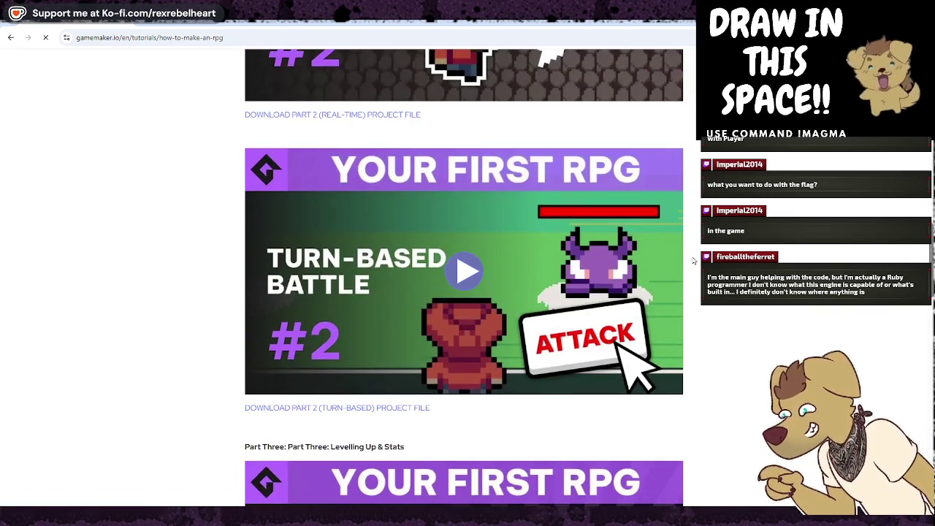
{"action": "scroll", "coordinate": [694, 263], "scroll_direction": "down", "scroll_amount": 10}
{"action": "scroll", "coordinate": [694, 263], "scroll_direction": "down", "scroll_amount": 5}
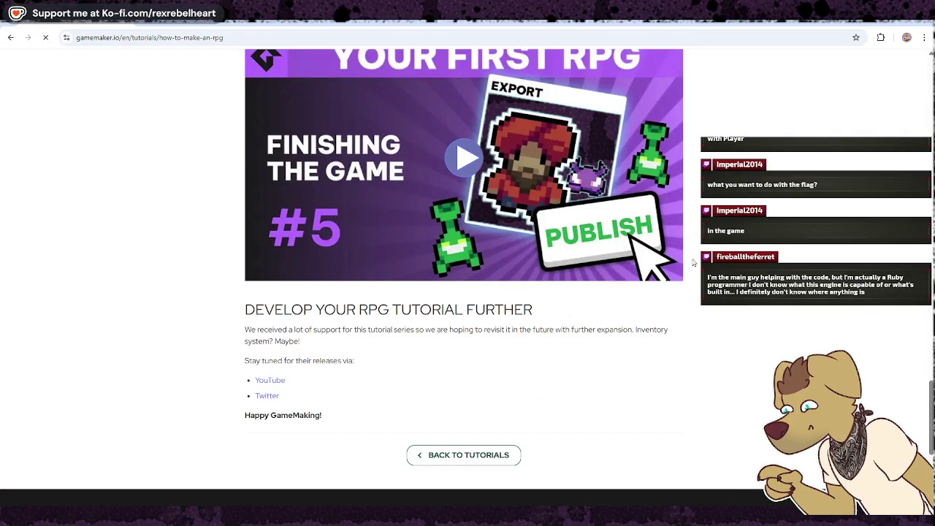
{"action": "scroll", "coordinate": [694, 263], "scroll_direction": "up", "scroll_amount": 20}
{"action": "scroll", "coordinate": [694, 263], "scroll_direction": "down", "scroll_amount": 5}
{"action": "scroll", "coordinate": [464, 274], "scroll_direction": "down", "scroll_amount": 3}
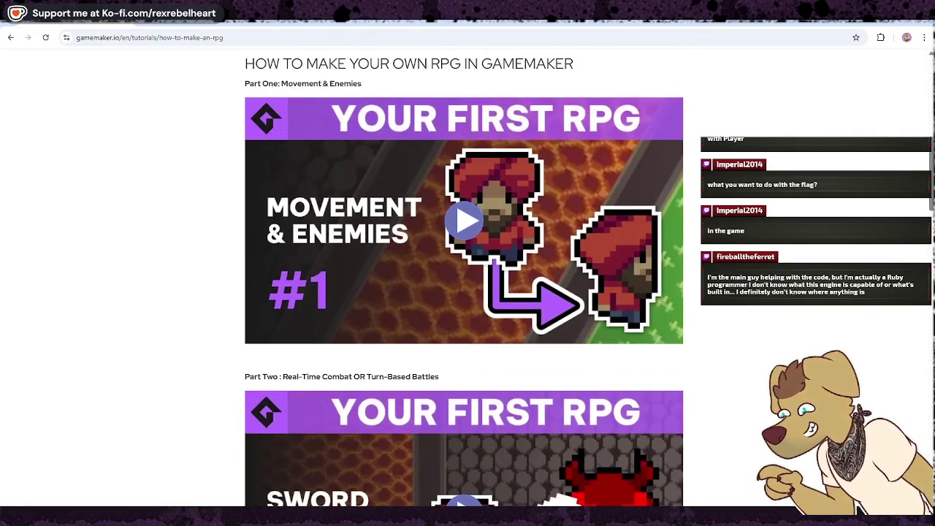
{"action": "left_click", "coordinate": [10, 37]}
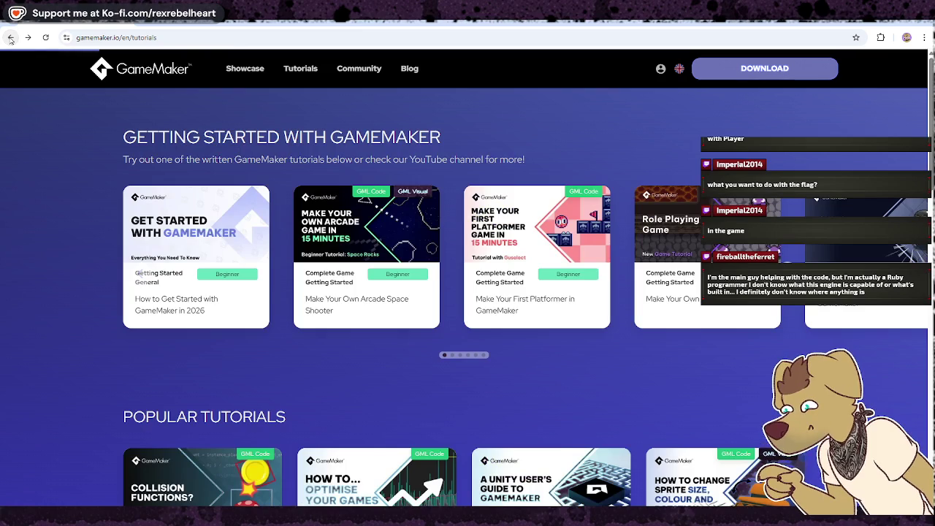
{"action": "left_click", "coordinate": [915, 22]}
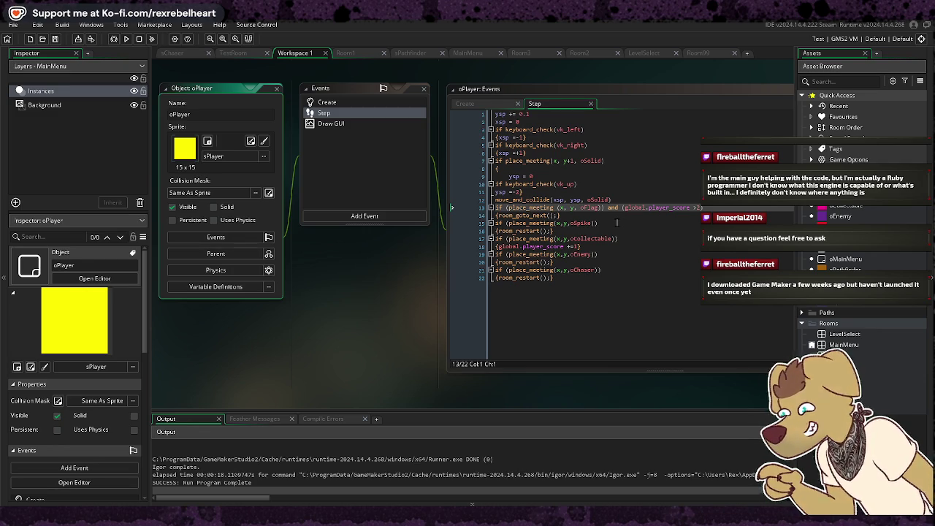
{"action": "right_click", "coordinate": [614, 305]}
{"action": "left_click", "coordinate": [578, 292]}
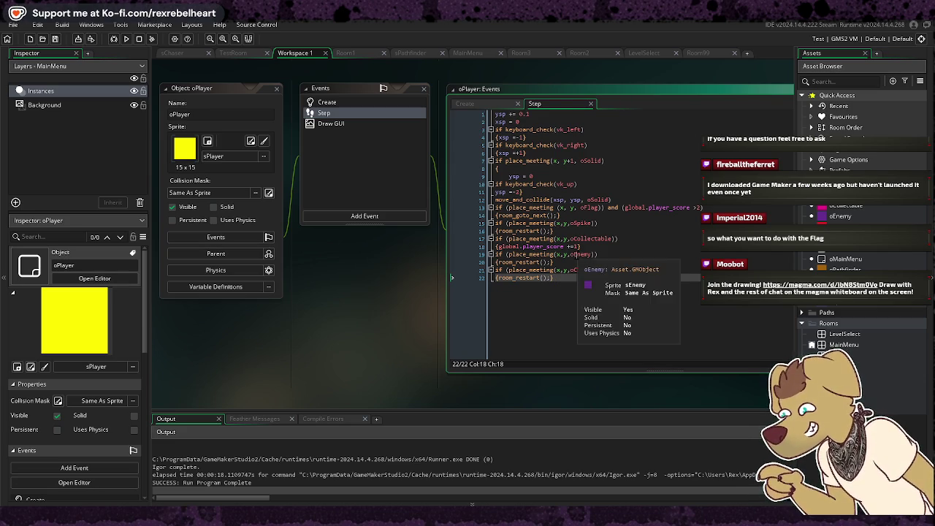
{"action": "left_click", "coordinate": [560, 215]}
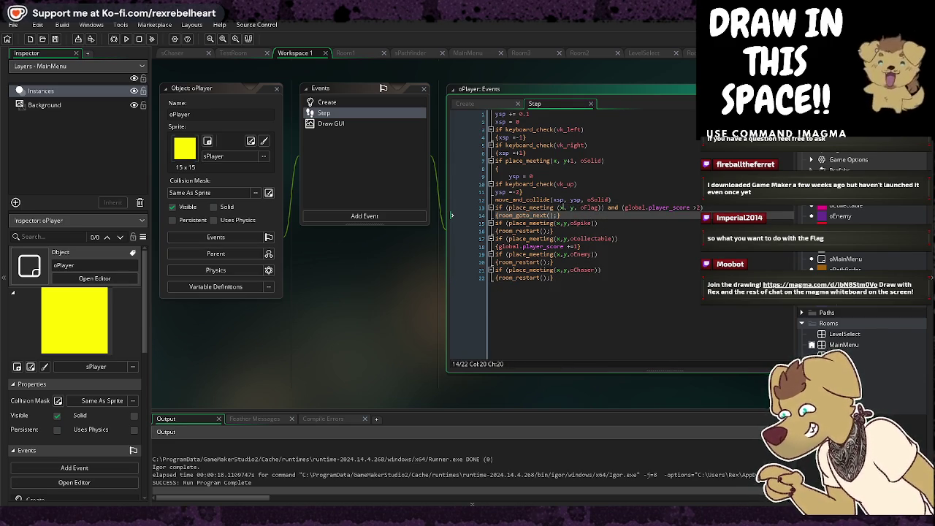
{"action": "mouse_move", "coordinate": [550, 236]}
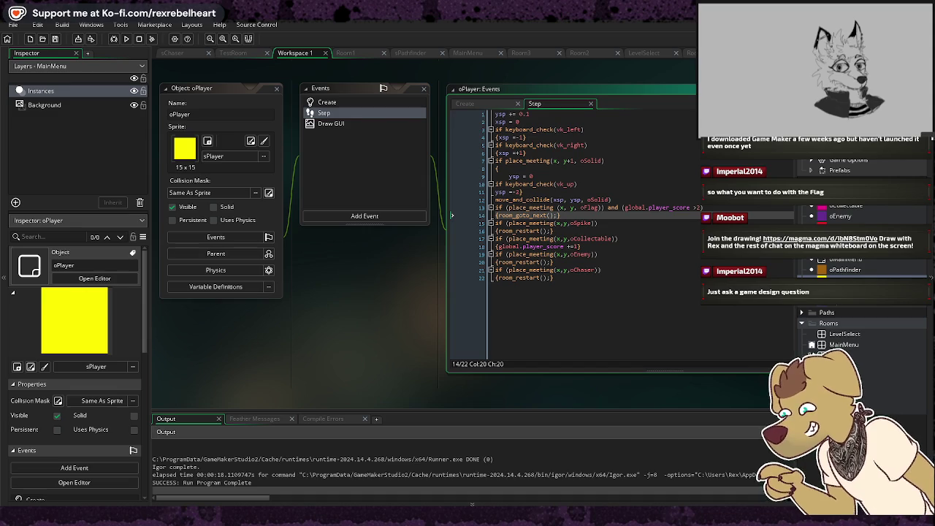
{"action": "mouse_move", "coordinate": [564, 222]}
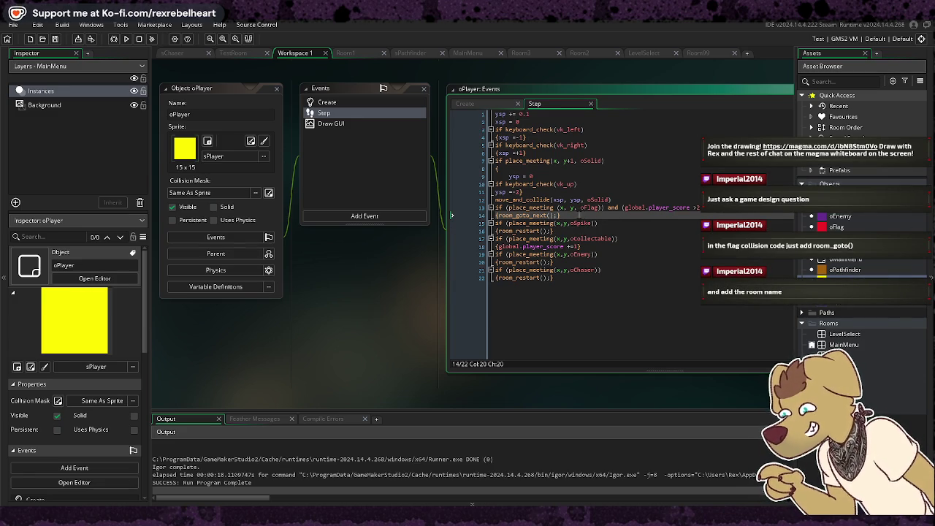
Leave oPlayer's line 14 and open oFlag's Collision with oPlayer event
{"action": "left_click", "coordinate": [500, 215]}
{"action": "right_click", "coordinate": [503, 218]}
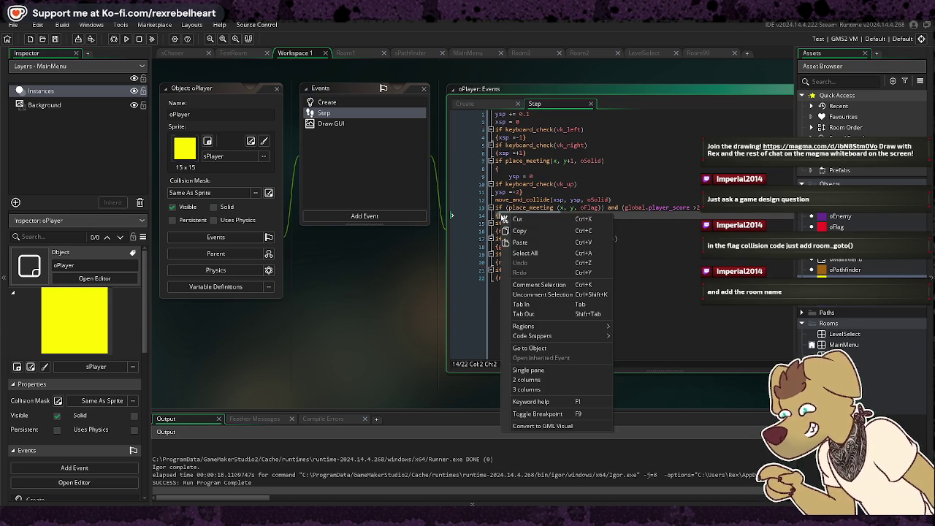
{"action": "left_click", "coordinate": [519, 242]}
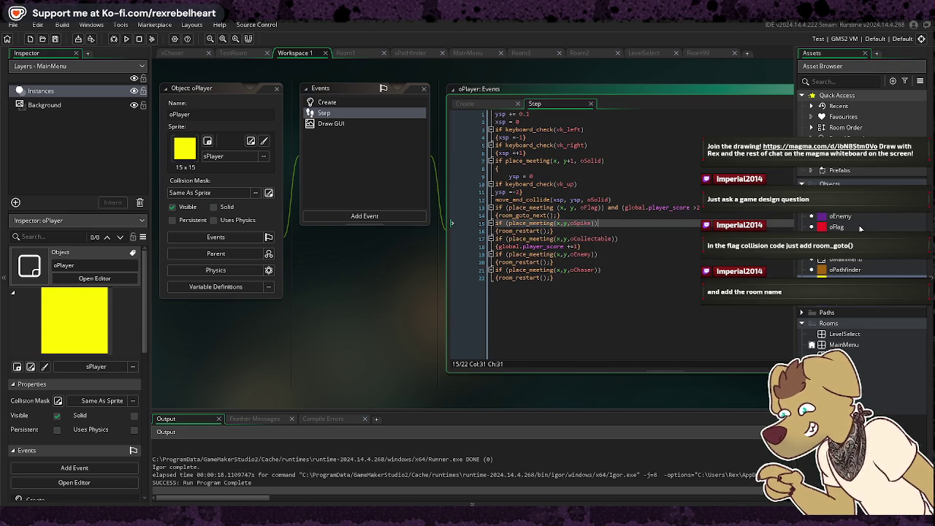
{"action": "left_click", "coordinate": [859, 228]}
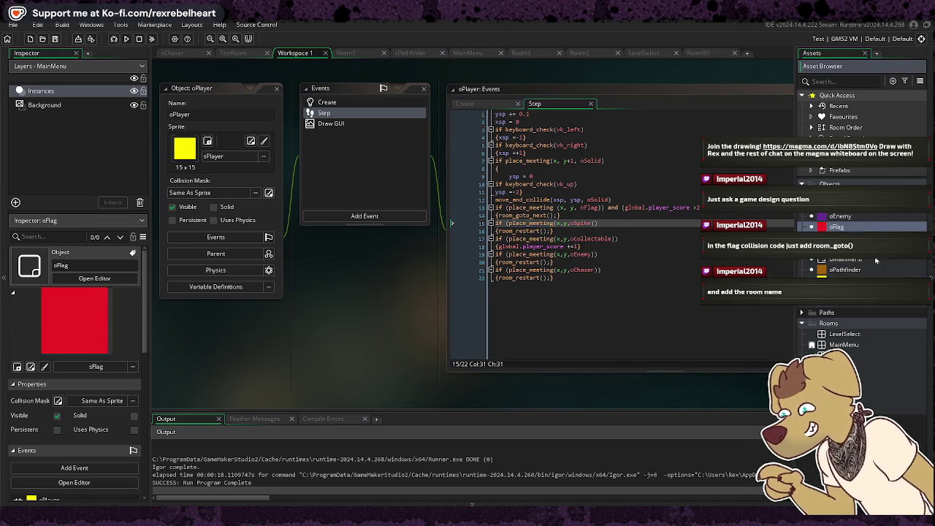
{"action": "double_click", "coordinate": [838, 228]}
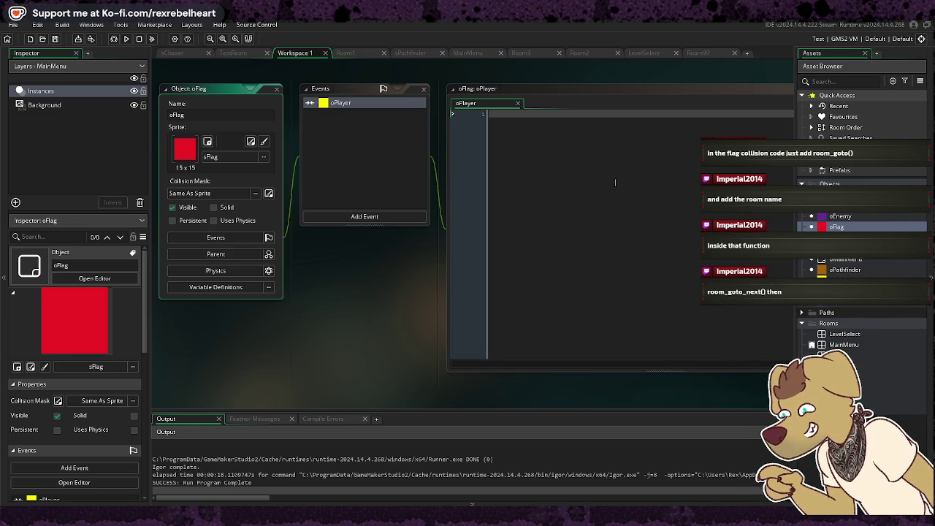
Write room_goto_next() in oFlag's collision code and run the game
{"action": "left_click", "coordinate": [603, 122]}
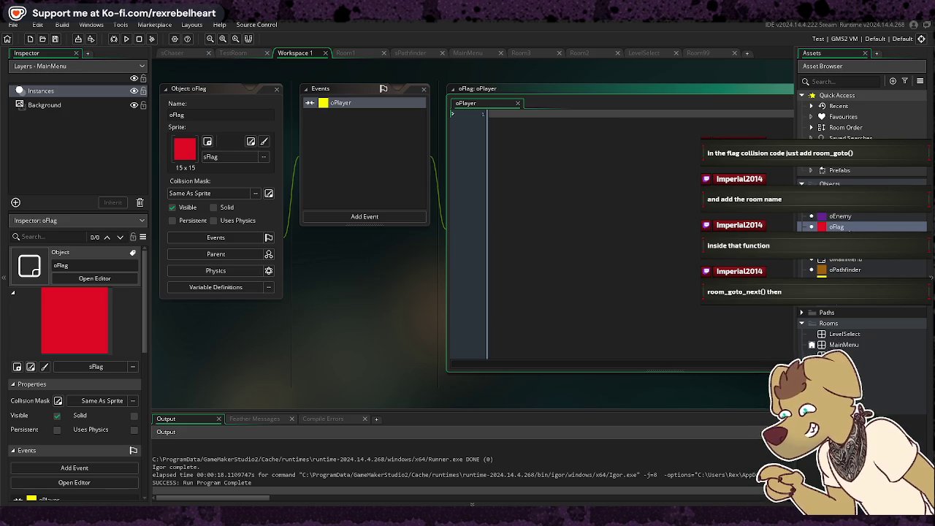
{"action": "left_click", "coordinate": [518, 115]}
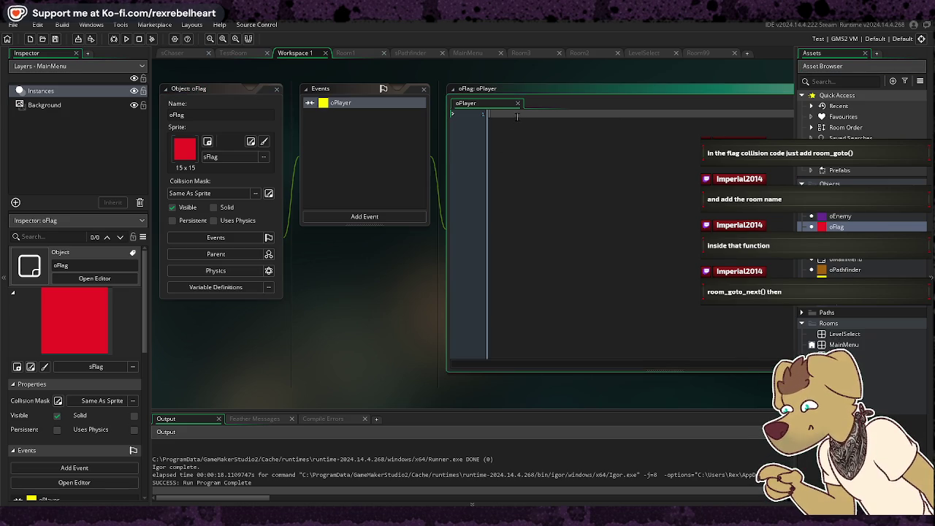
{"action": "type", "text": "room"}
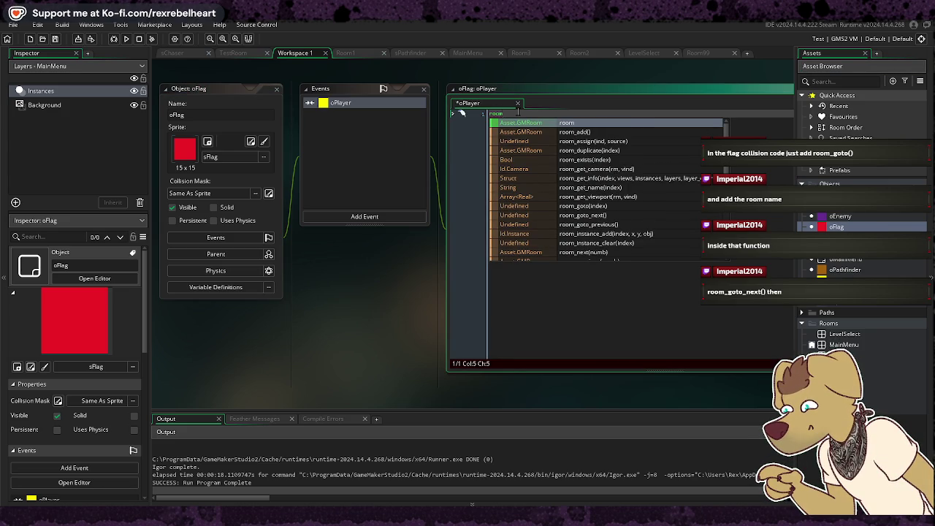
{"action": "type", "text": "("}
{"action": "type", "text": "go"}
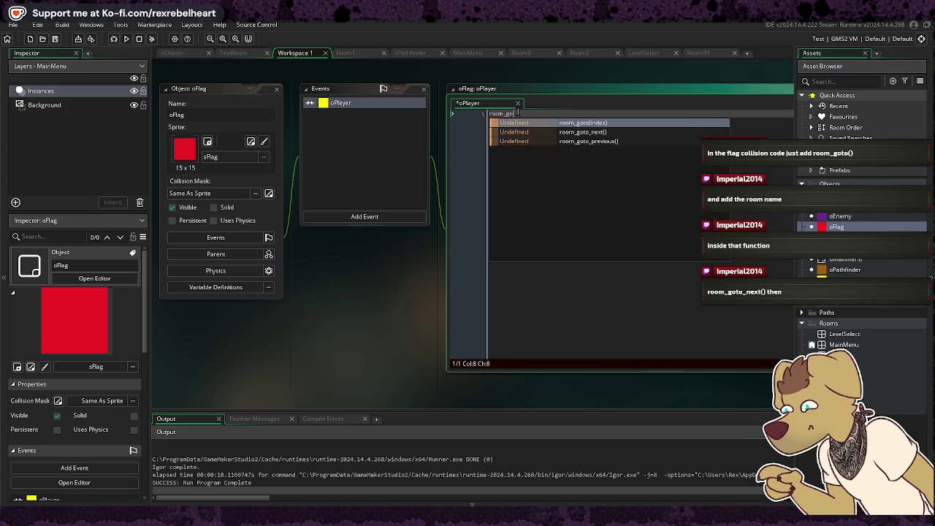
{"action": "type", "text": "to_ne"}
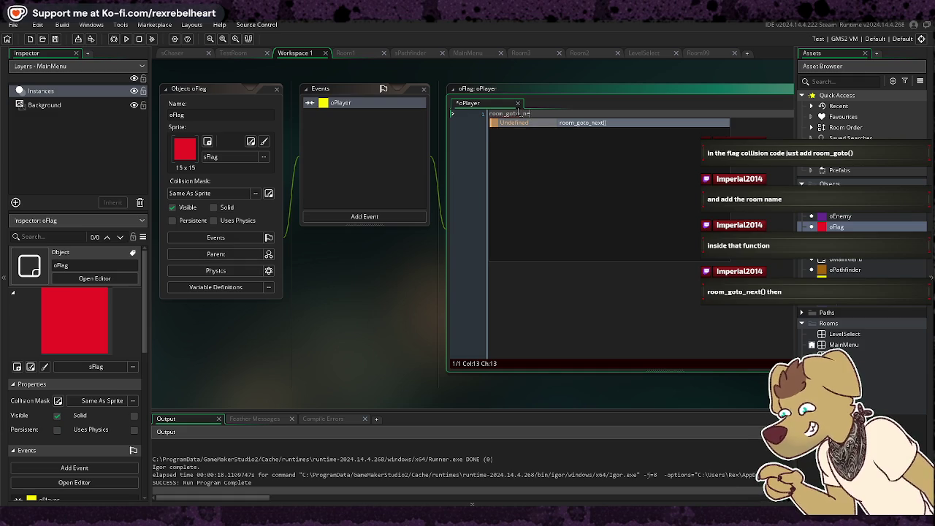
{"action": "type", "text": "xt()"}
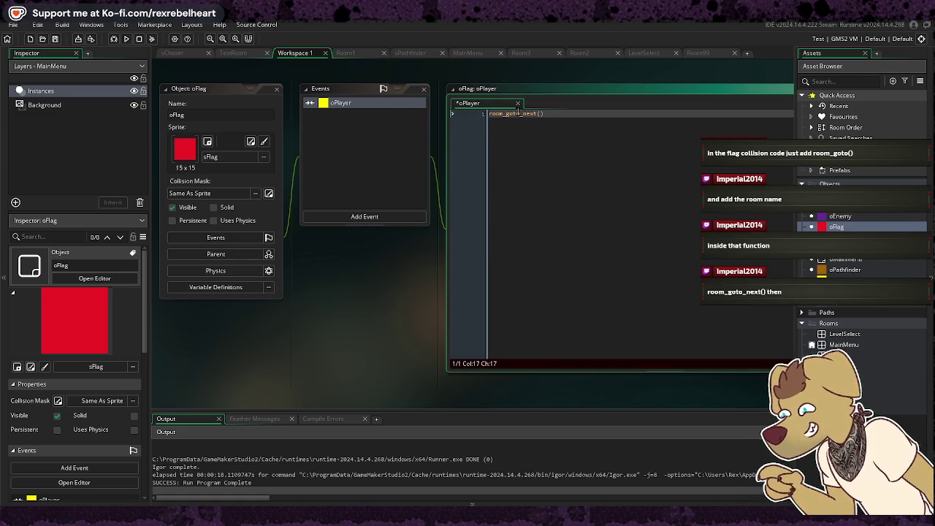
{"action": "left_click", "coordinate": [125, 40]}
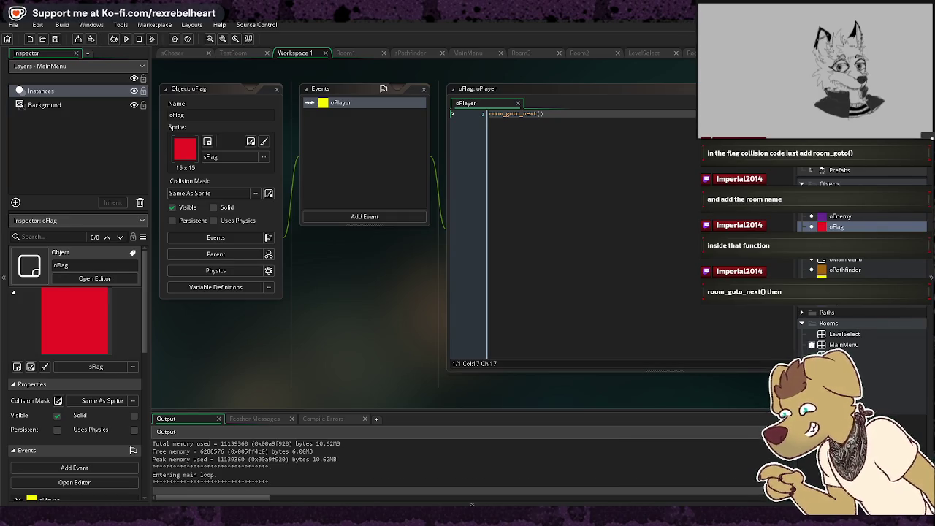
Play level 1 collecting pink items to reach the flag, then stop and reopen oPlayer's Step code
{"action": "key", "text": "Return"}
{"action": "key", "text": "Right"}
{"action": "key", "text": "space"}
{"action": "key", "text": "space"}
{"action": "key", "text": "Right"}
{"action": "key", "text": "space"}
{"action": "key", "text": "space"}
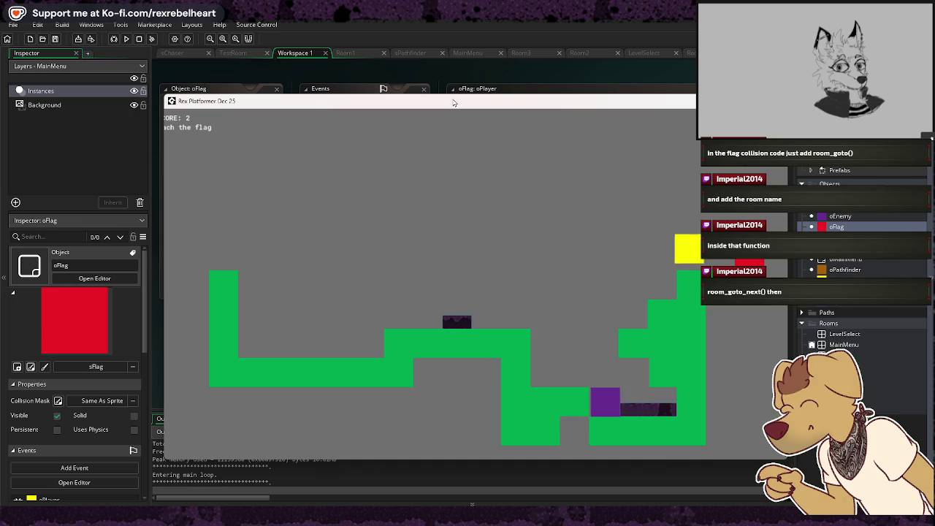
{"action": "key", "text": "Right"}
{"action": "key", "text": "space"}
{"action": "key", "text": "space"}
{"action": "key", "text": "space"}
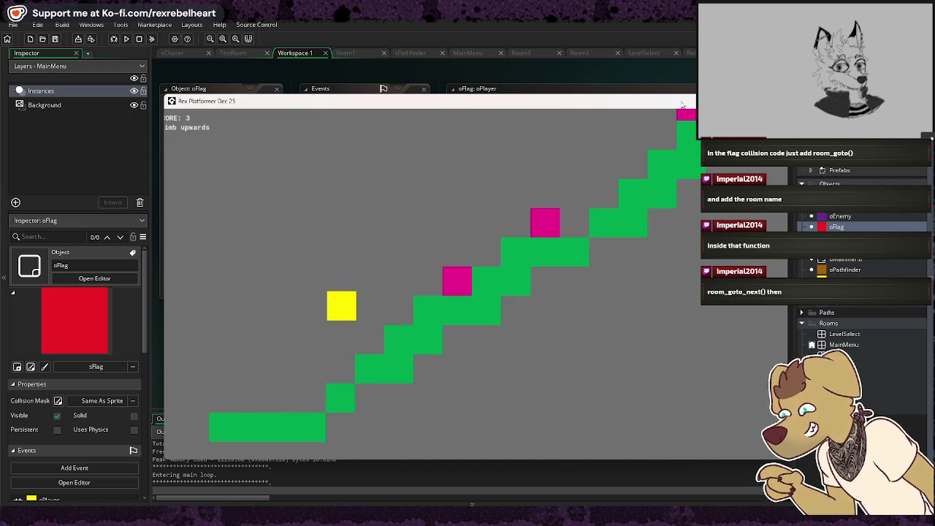
{"action": "left_click", "coordinate": [684, 101]}
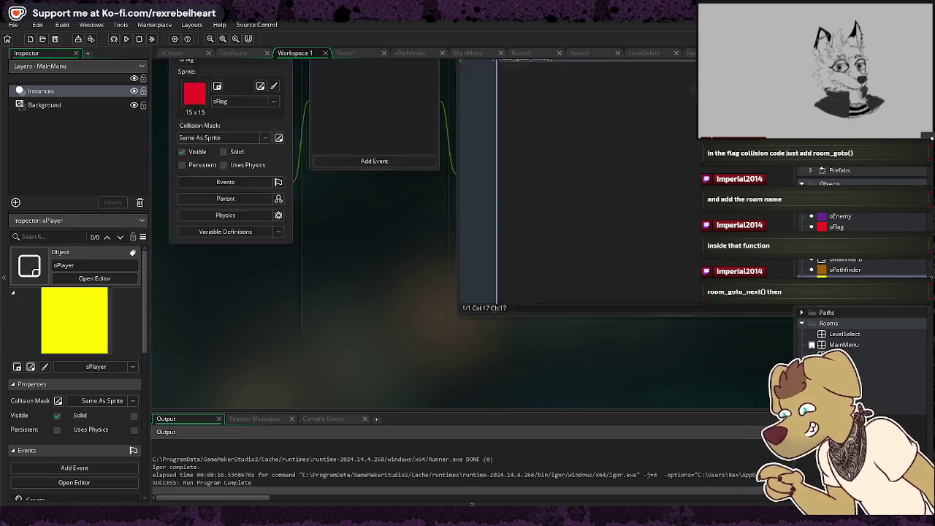
{"action": "left_click", "coordinate": [597, 222]}
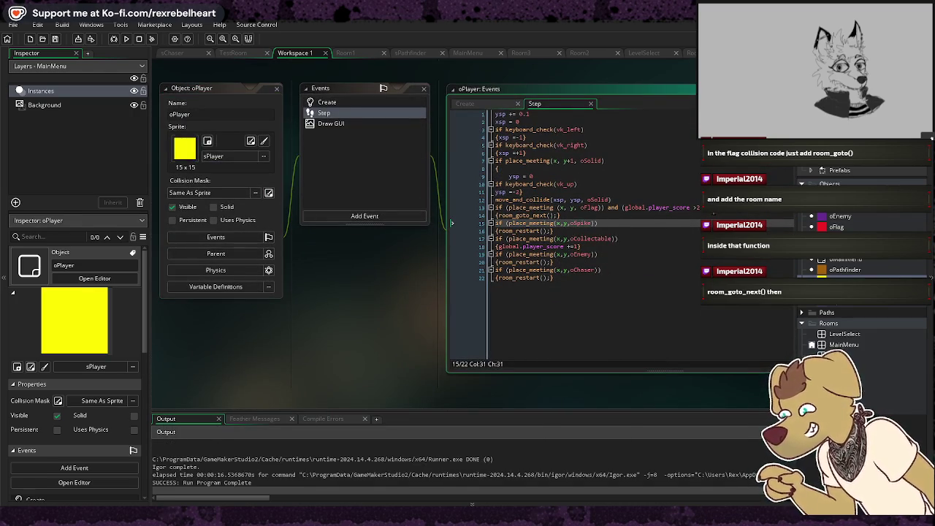
Cut the score condition from oPlayer's line 13 and begin oFlag's code with if (global.player_score >1) then
{"action": "left_click", "coordinate": [700, 207]}
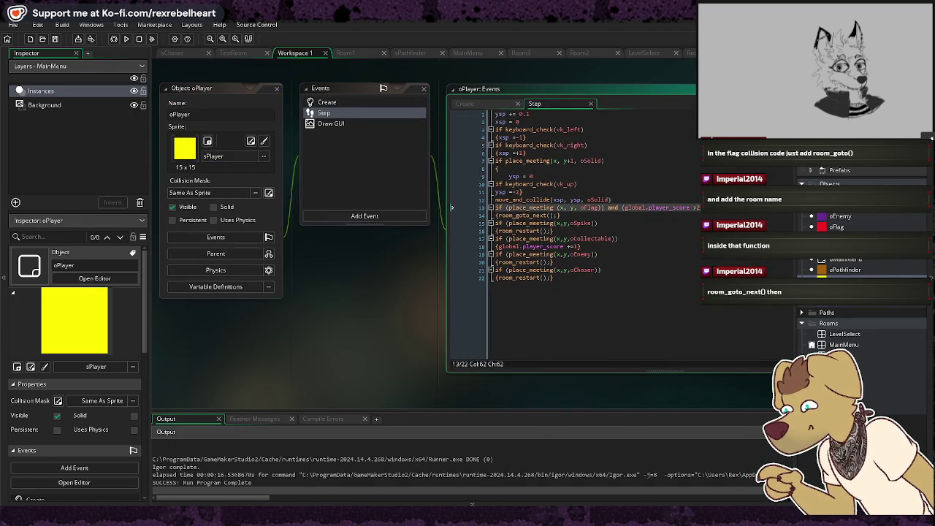
{"action": "left_click_drag", "start_coordinate": [631, 210], "coordinate": [624, 210]}
{"action": "right_click", "coordinate": [625, 209]}
{"action": "left_click", "coordinate": [643, 218]}
{"action": "left_click", "coordinate": [837, 226]}
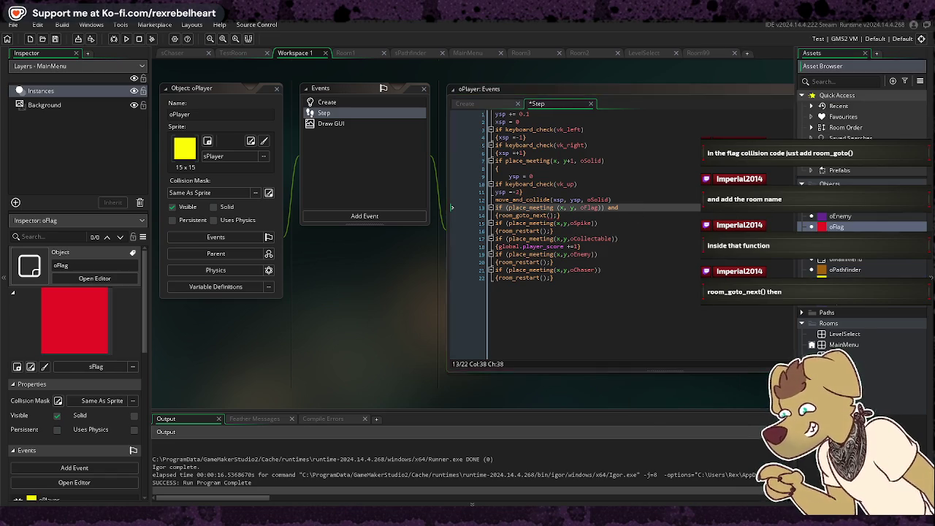
{"action": "left_click", "coordinate": [609, 128]}
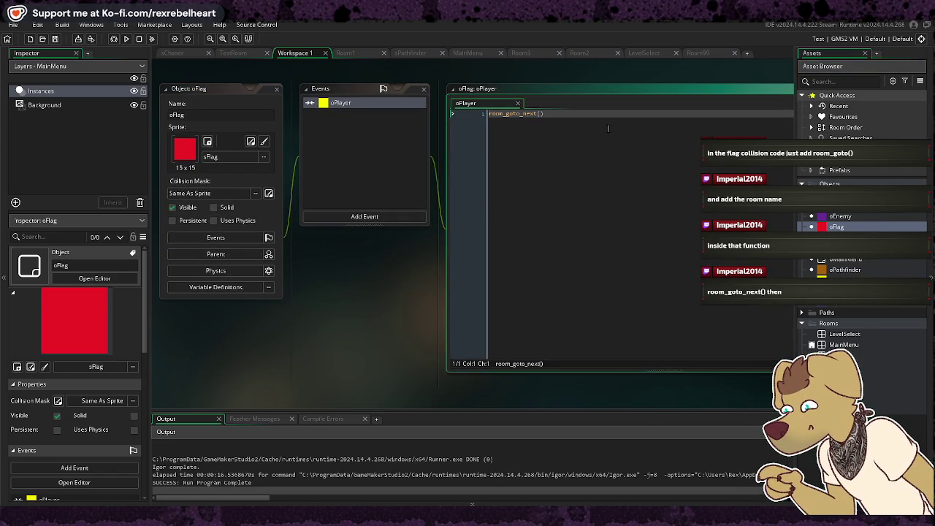
{"action": "type", "text": "if"}
{"action": "type", "text": " (global.player_score >1)"}
{"action": "type", "text": " th"}
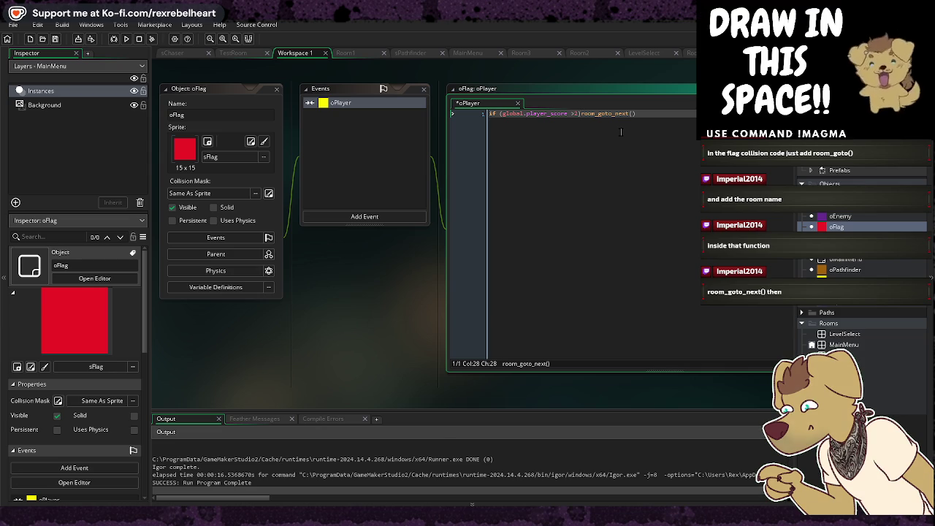
{"action": "type", "text": "en"}
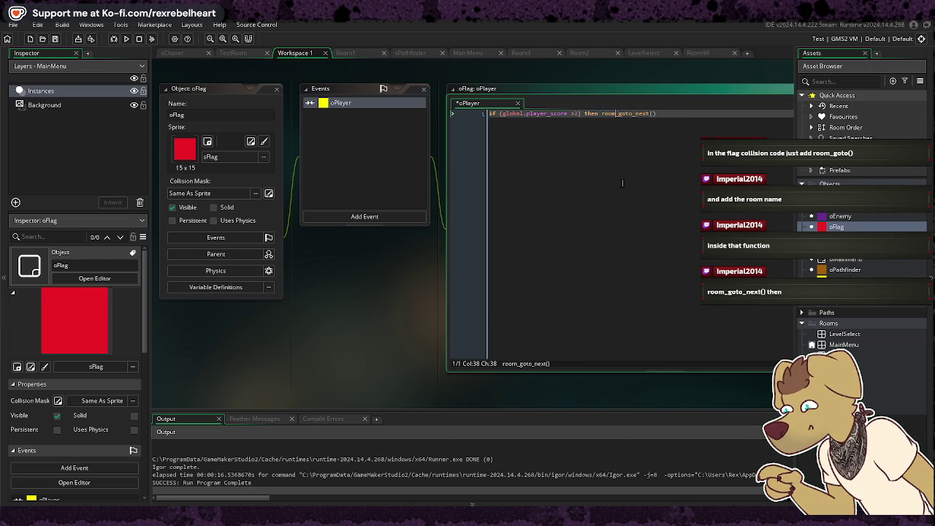
{"action": "left_click", "coordinate": [599, 114]}
Delete the oFlag check on lines 13–14 of oPlayer's Step code, then return to oFlag's 'then'
{"action": "double_click", "coordinate": [841, 280]}
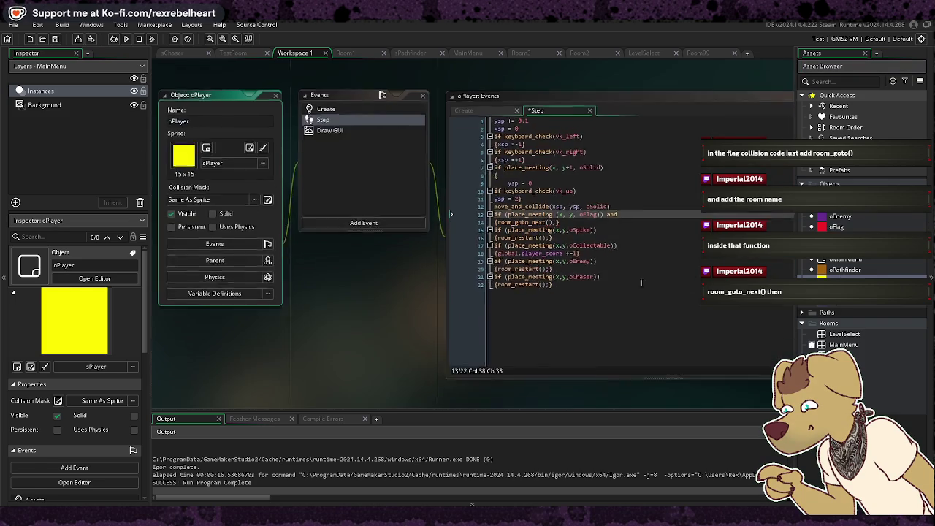
{"action": "left_click", "coordinate": [607, 215]}
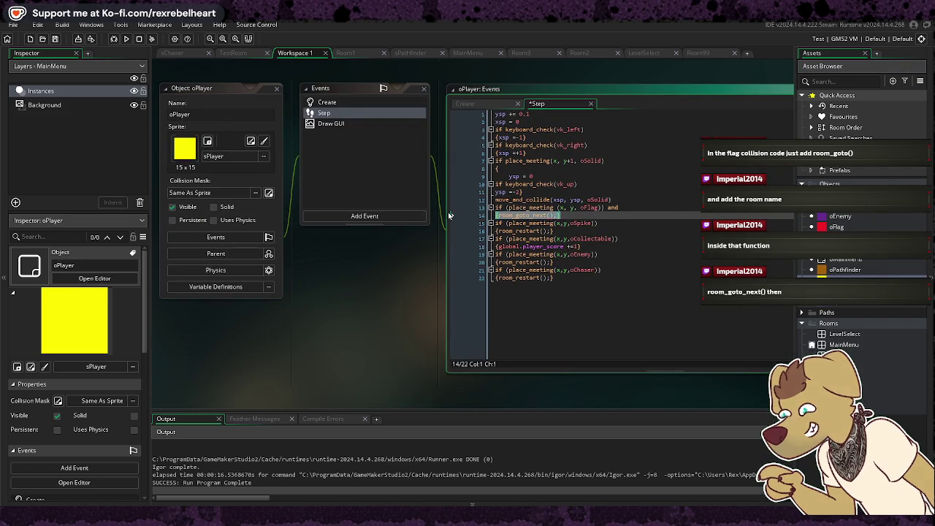
{"action": "left_click_drag", "start_coordinate": [600, 215], "coordinate": [442, 208]}
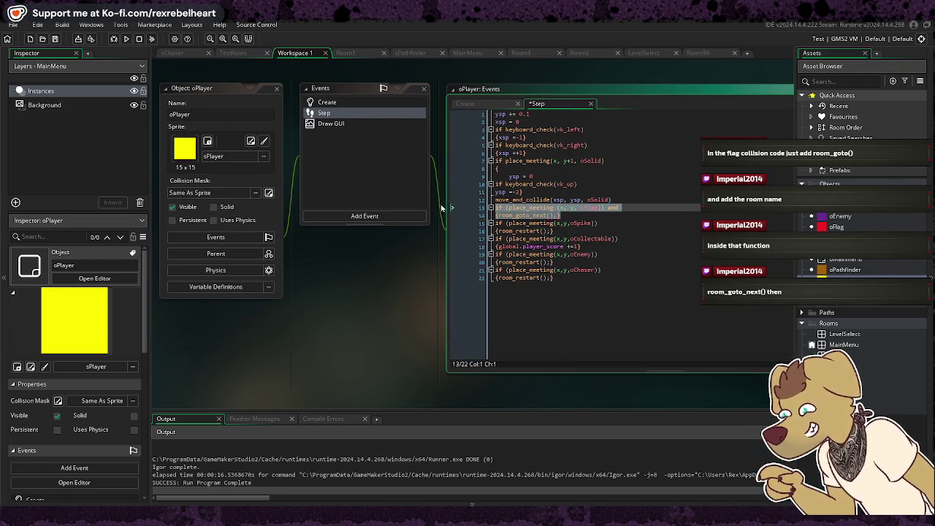
{"action": "key", "text": "BackSpace"}
{"action": "key", "text": "BackSpace"}
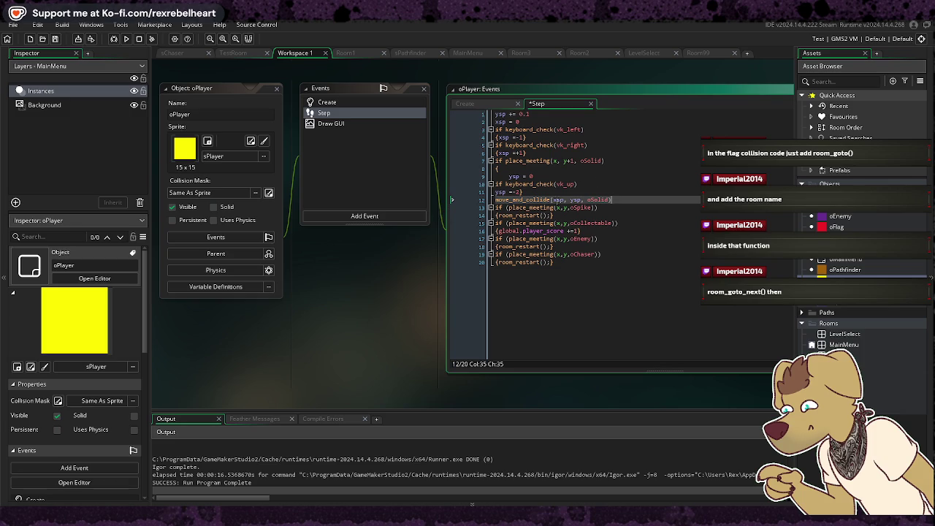
{"action": "double_click", "coordinate": [847, 227]}
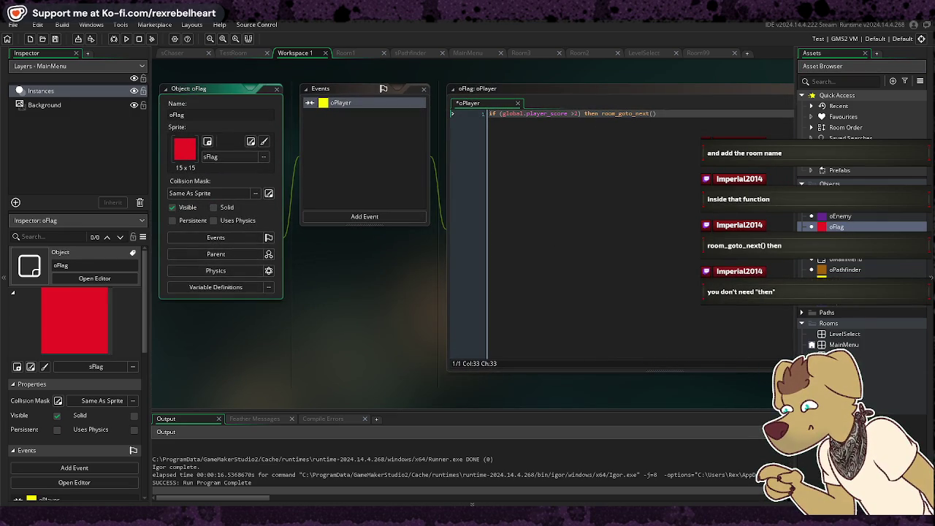
{"action": "left_click", "coordinate": [586, 114]}
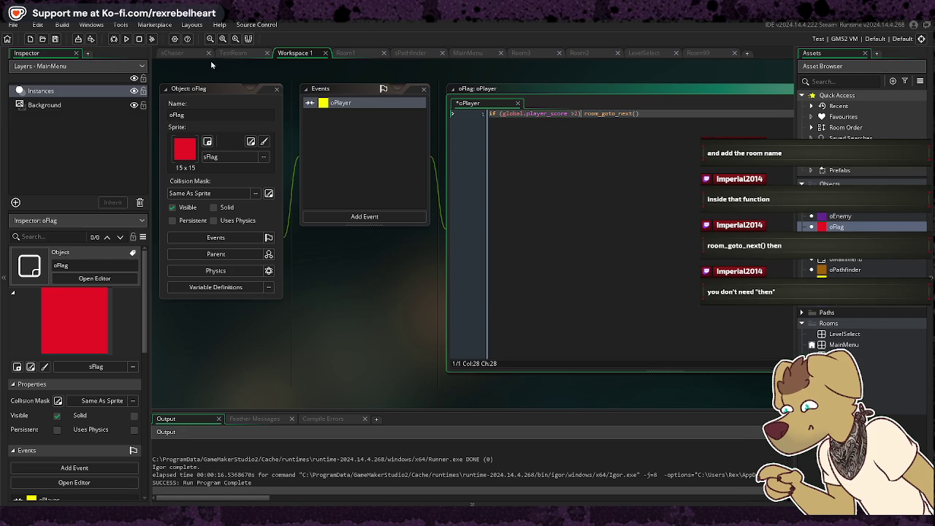
Run the updated game, start a new game, jump across level 1 toward the flag, then quit
{"action": "left_click", "coordinate": [125, 39]}
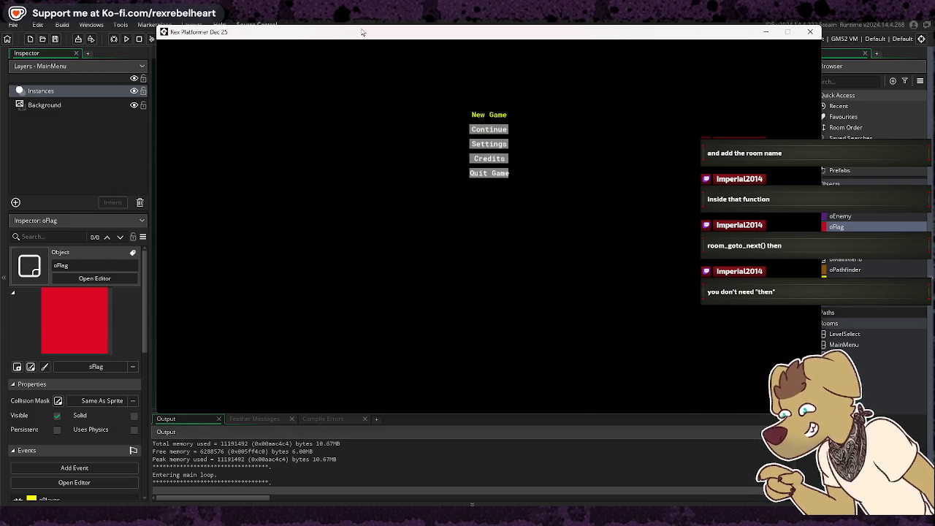
{"action": "key", "text": "Return"}
{"action": "key", "text": "Right"}
{"action": "key", "text": "Up"}
{"action": "key", "text": "Up"}
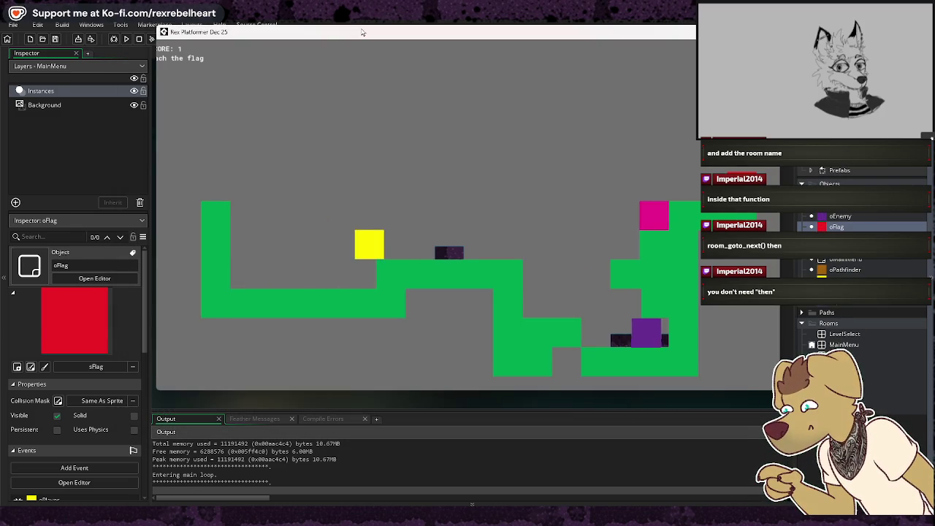
{"action": "key", "text": "Up"}
{"action": "key", "text": "Right"}
{"action": "key", "text": "Up"}
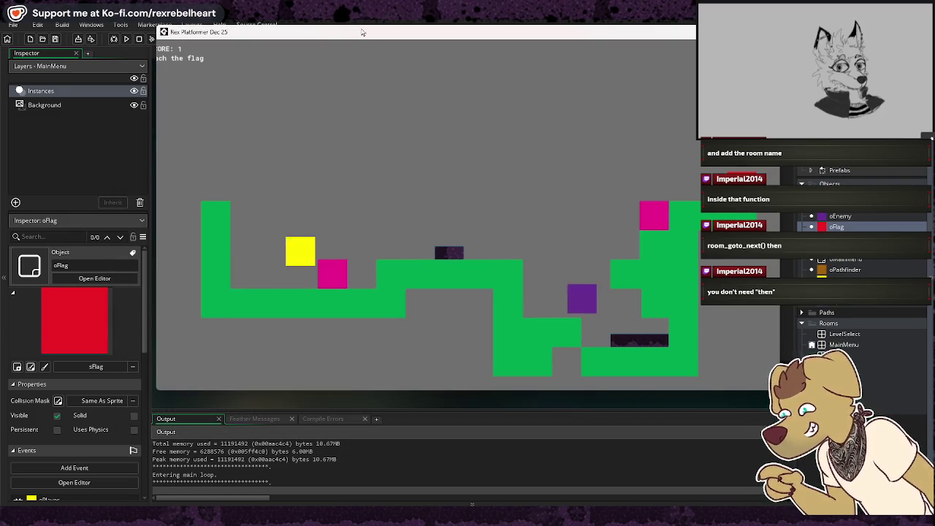
{"action": "key", "text": "Right"}
{"action": "key", "text": "Escape"}
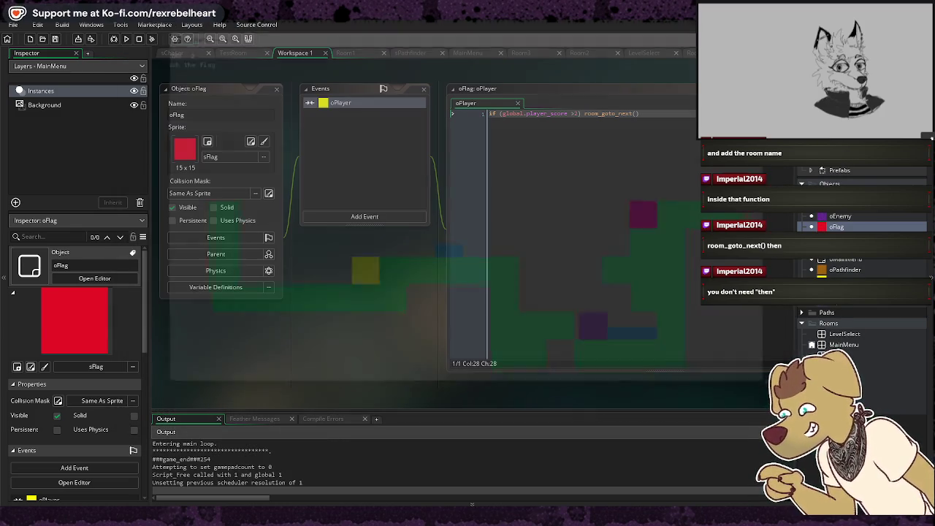
Relaunch the game, start a New Game, and clear the first level collecting pickups
{"action": "left_click", "coordinate": [129, 38]}
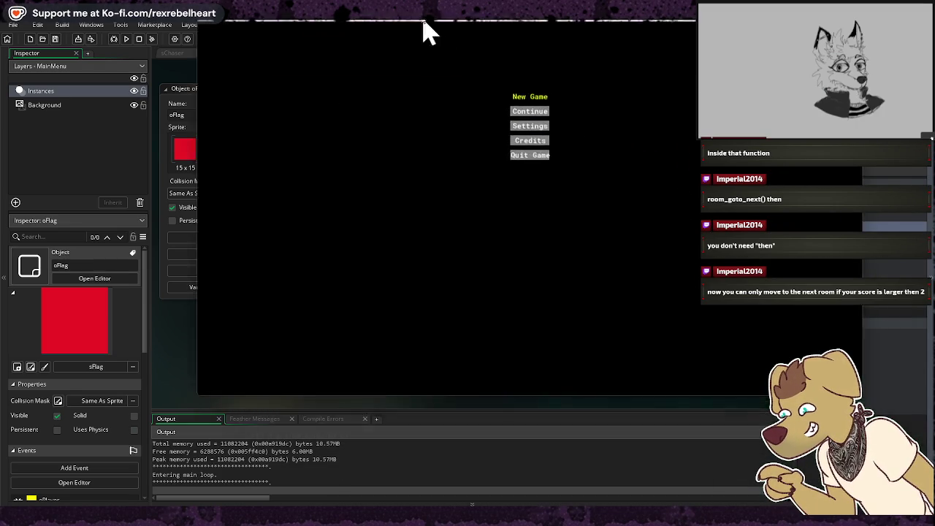
{"action": "key", "text": "Return"}
{"action": "key", "text": "Right"}
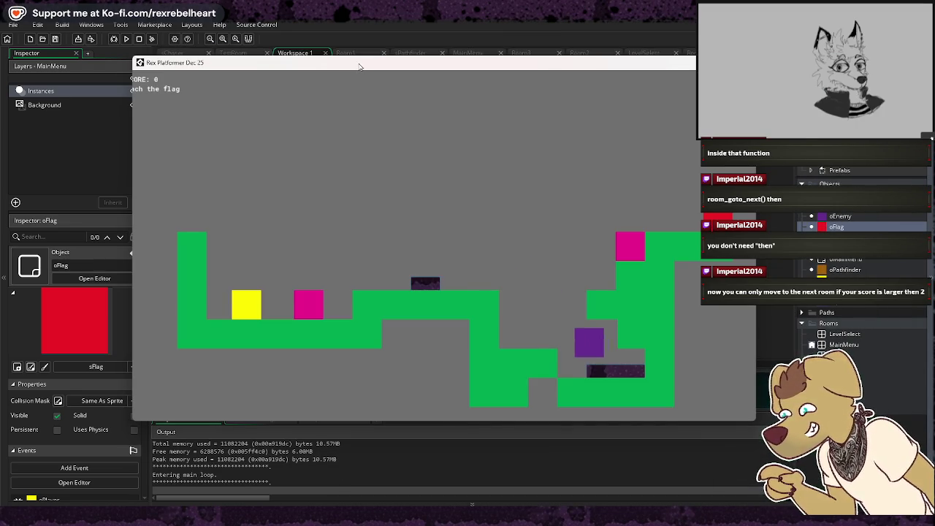
{"action": "key", "text": "Up"}
{"action": "key", "text": "Right"}
{"action": "key", "text": "Up"}
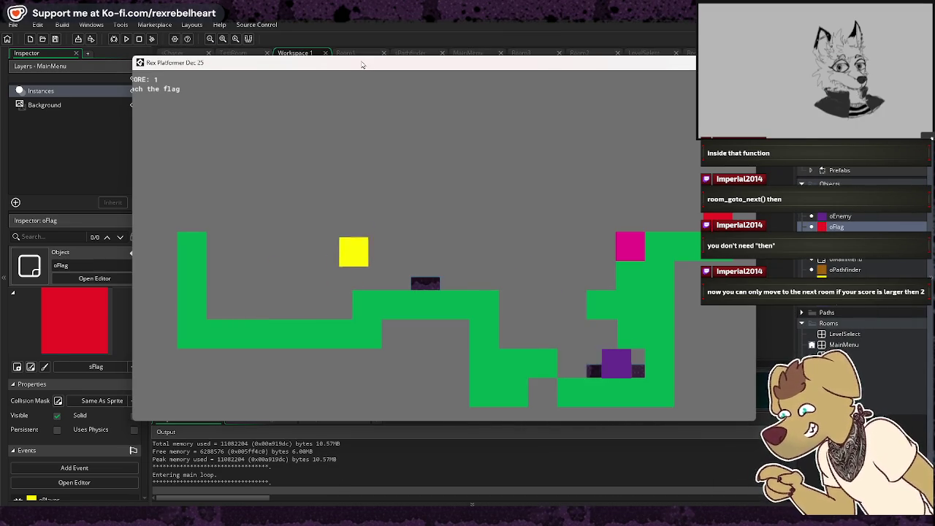
{"action": "key", "text": "Right"}
{"action": "key", "text": "Up"}
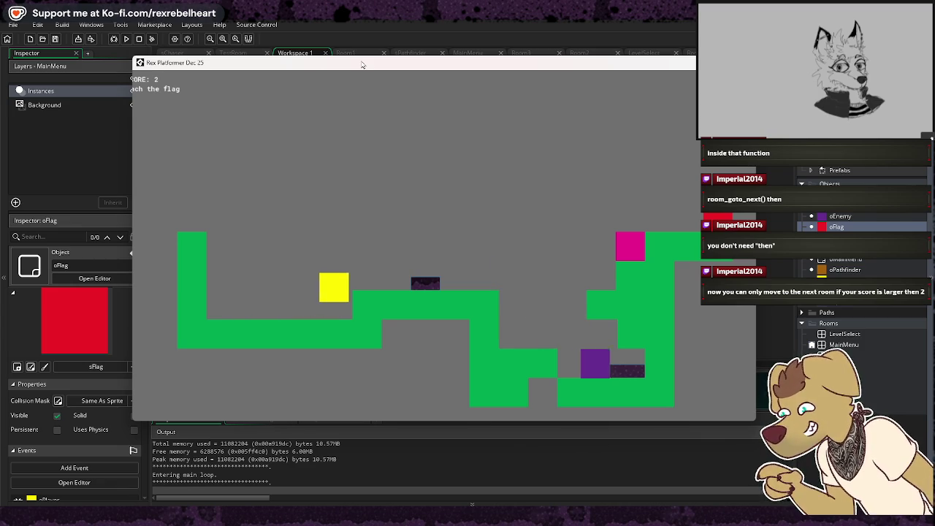
{"action": "key", "text": "Right"}
{"action": "key", "text": "Up"}
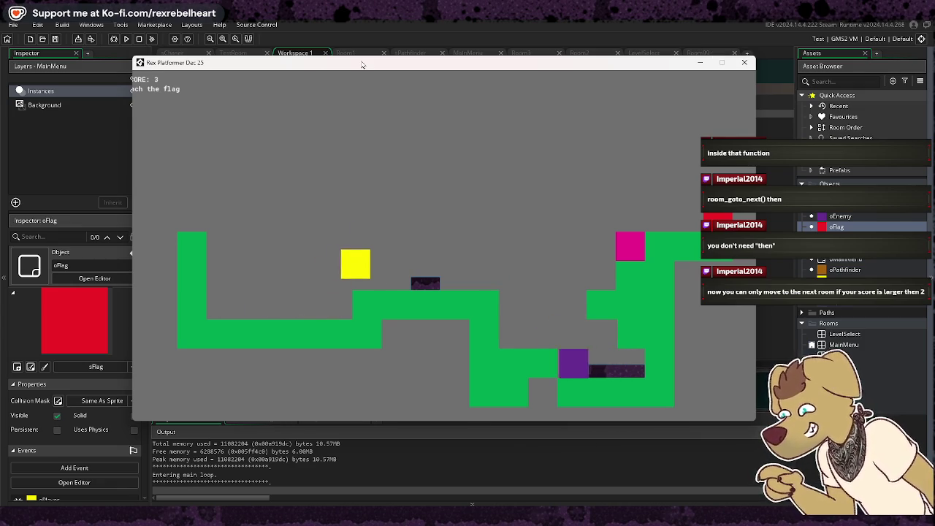
{"action": "key", "text": "Right"}
{"action": "key", "text": "Up"}
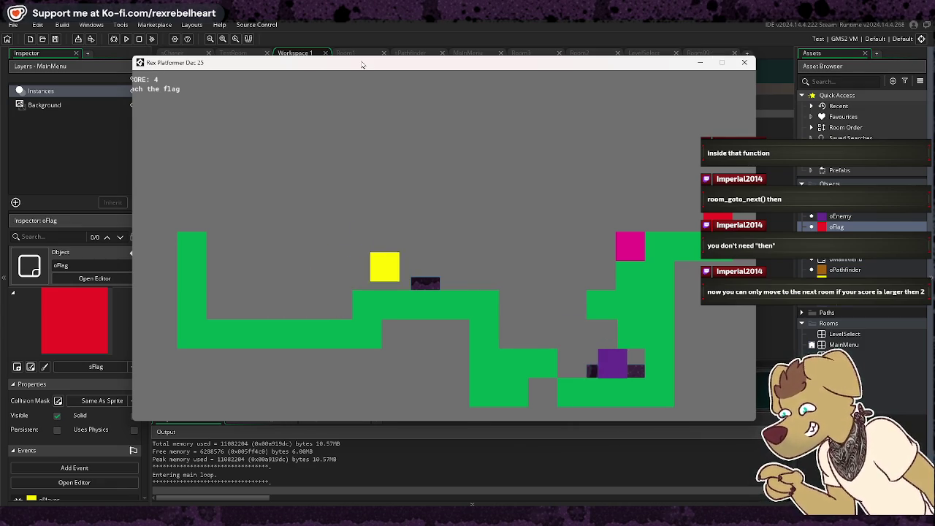
{"action": "key", "text": "Right"}
{"action": "key", "text": "Up"}
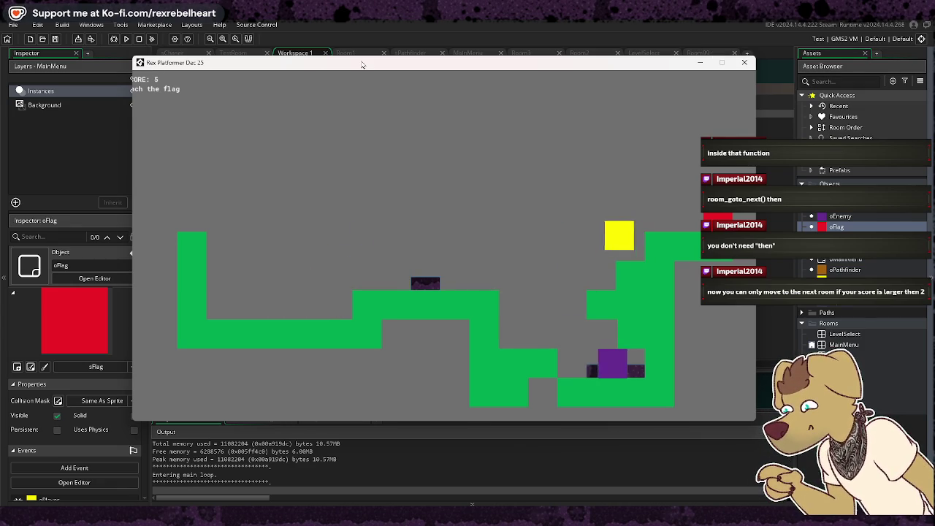
Climb the stair level collecting pickups and reach its red flag
{"action": "key", "text": "Right"}
{"action": "key", "text": "Up"}
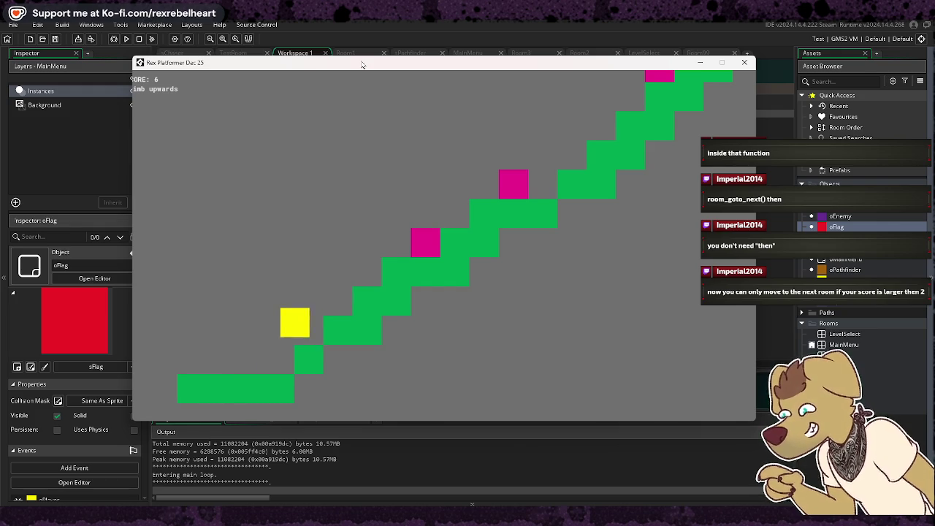
{"action": "key", "text": "Right"}
{"action": "key", "text": "Up"}
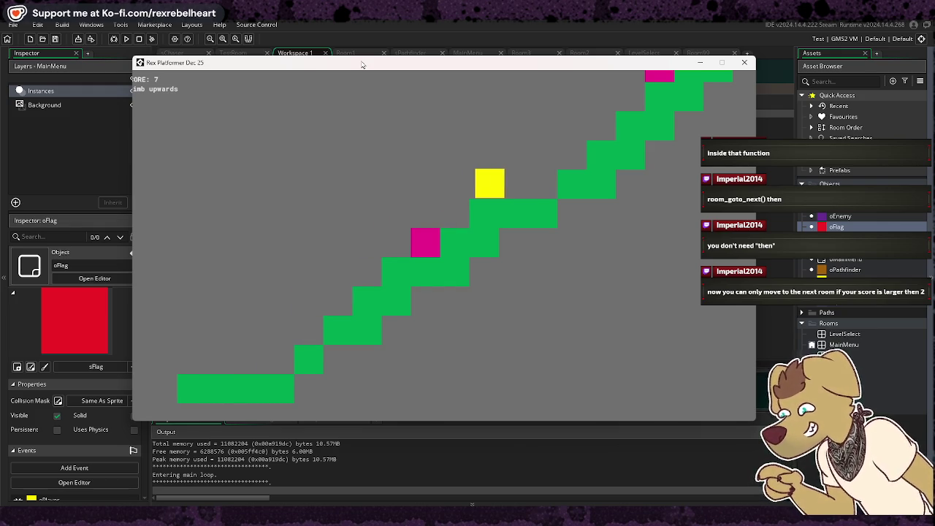
{"action": "key", "text": "Right"}
{"action": "key", "text": "Up"}
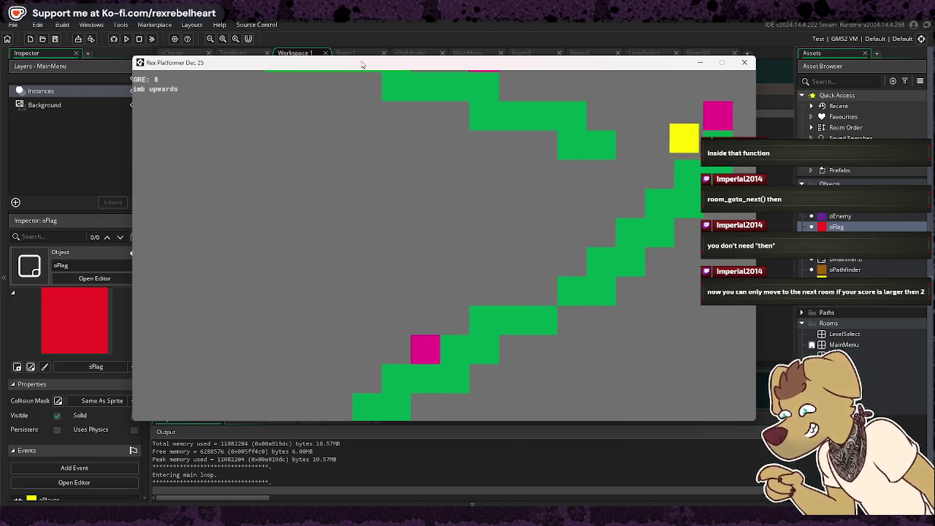
{"action": "key", "text": "Left"}
{"action": "key", "text": "Up"}
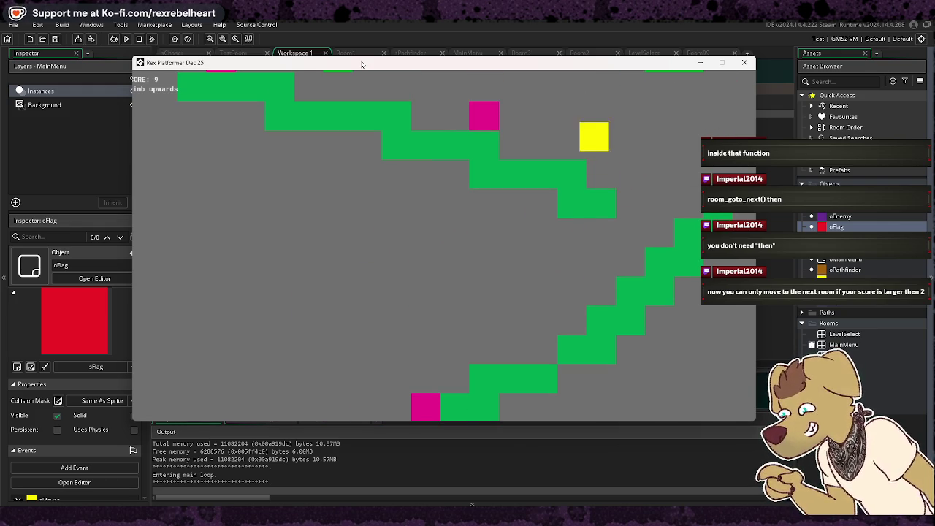
{"action": "key", "text": "Left"}
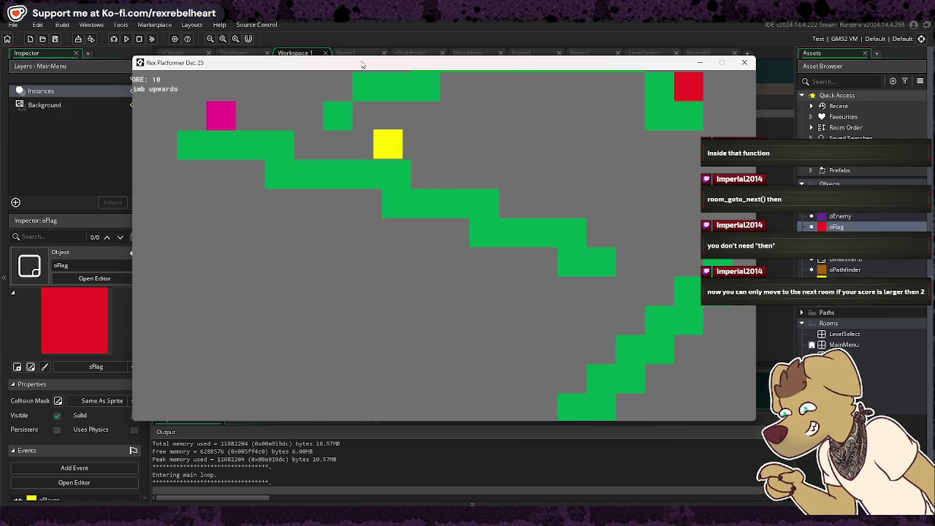
{"action": "key", "text": "Up"}
{"action": "key", "text": "Left"}
{"action": "key", "text": "Right"}
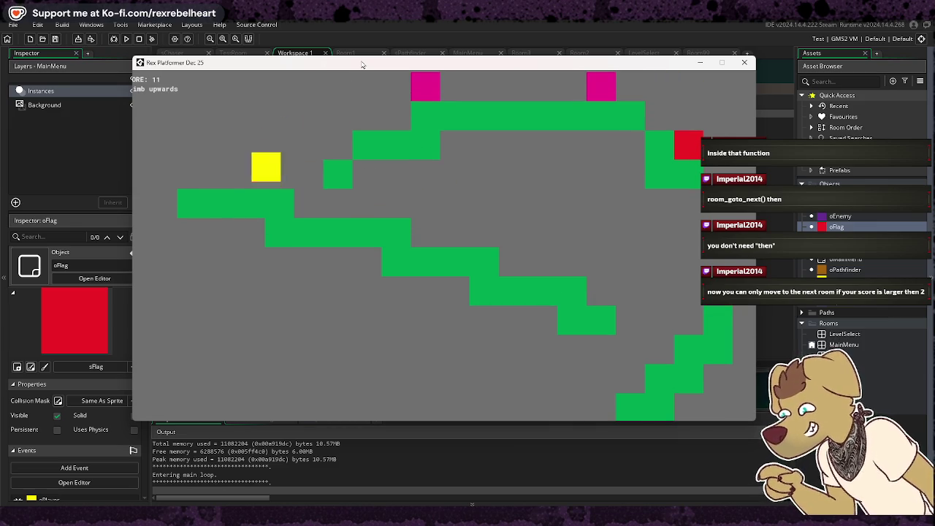
{"action": "key", "text": "Up"}
{"action": "key", "text": "Up"}
{"action": "key", "text": "Right"}
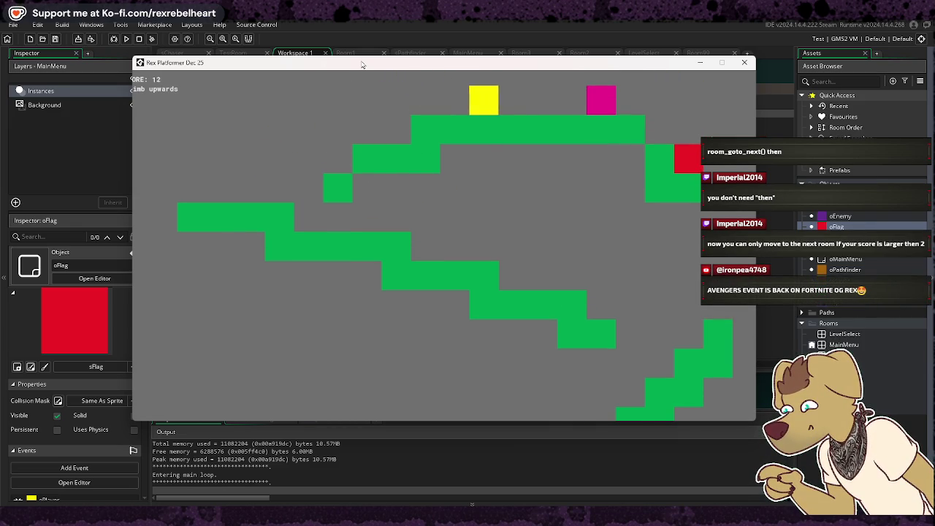
{"action": "key", "text": "Right"}
{"action": "key", "text": "Right"}
{"action": "key", "text": "Up"}
{"action": "key", "text": "Right"}
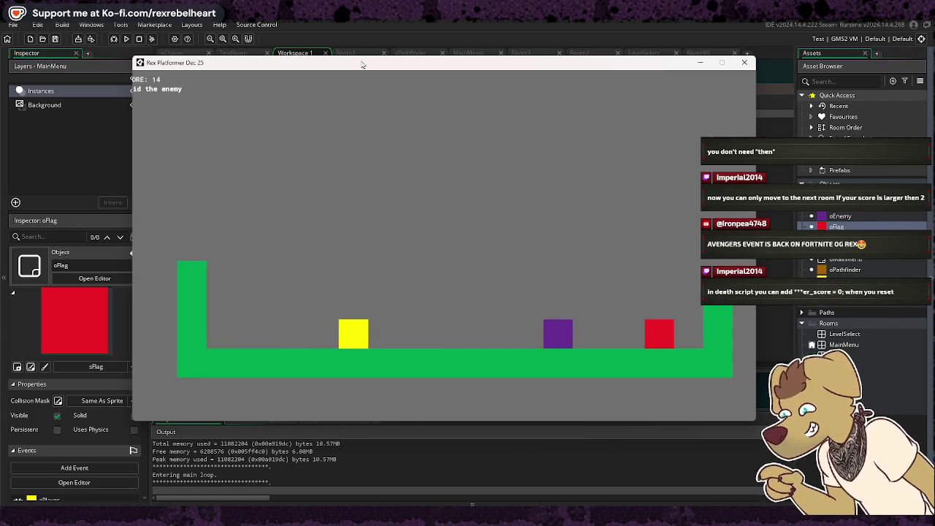
Jump the purple enemy to reach YOU WIN! at score 14, then return to oPlayer's Step code
{"action": "key", "text": "Left"}
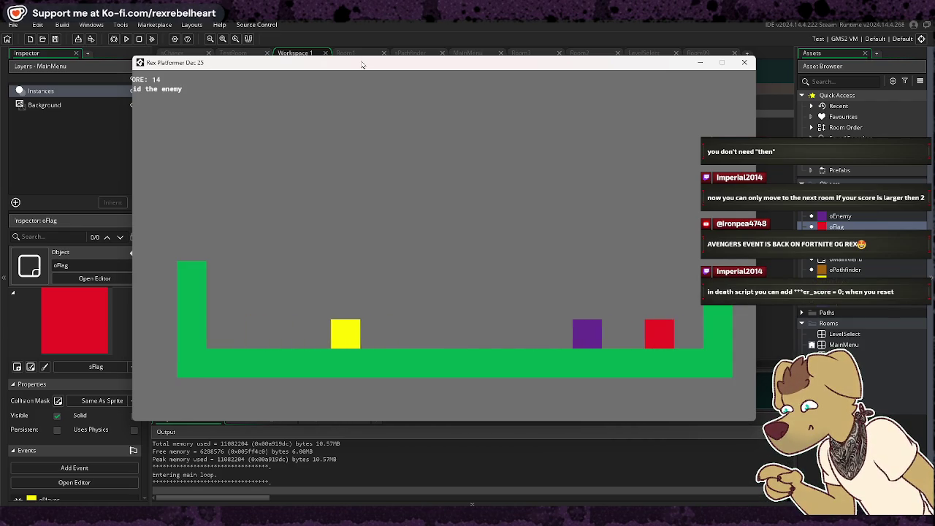
{"action": "key", "text": "Right"}
{"action": "key", "text": "Up"}
{"action": "key", "text": "Right"}
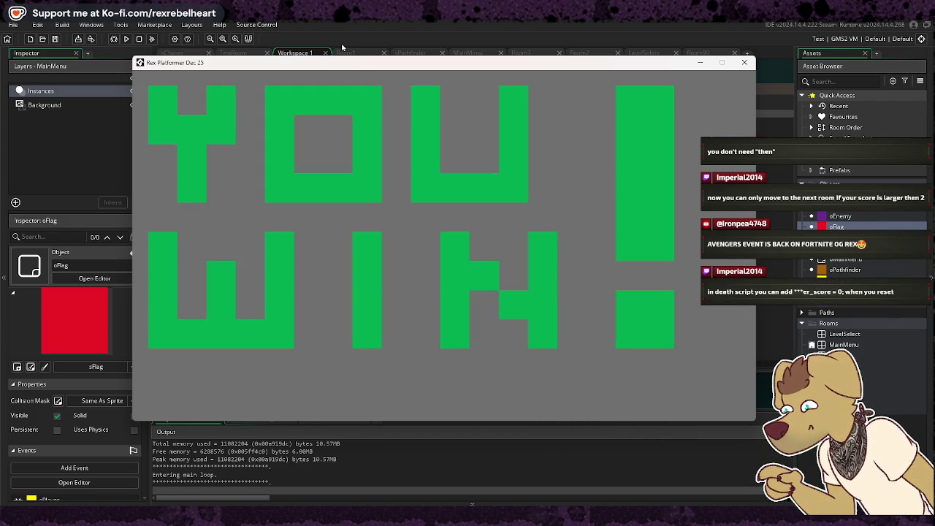
{"action": "left_click", "coordinate": [745, 65]}
{"action": "double_click", "coordinate": [844, 281]}
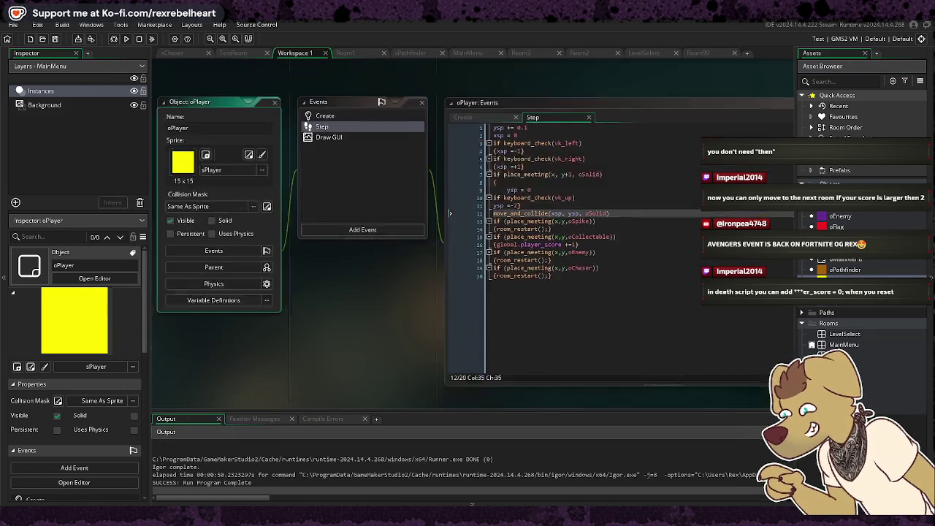
Place the caret at the end of line 20 in oPlayer's Step code, then build and run the game
{"action": "left_click", "coordinate": [627, 273]}
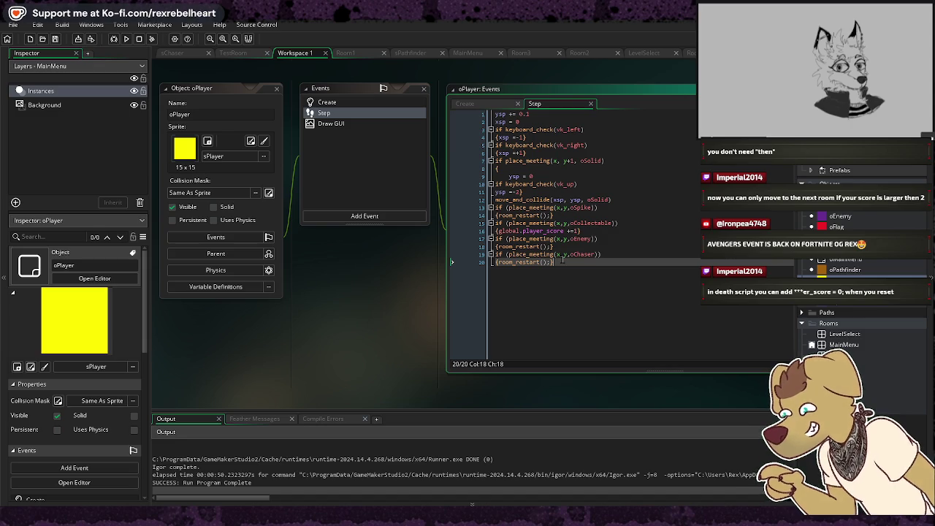
{"action": "right_click", "coordinate": [563, 262]}
{"action": "left_click", "coordinate": [535, 276]}
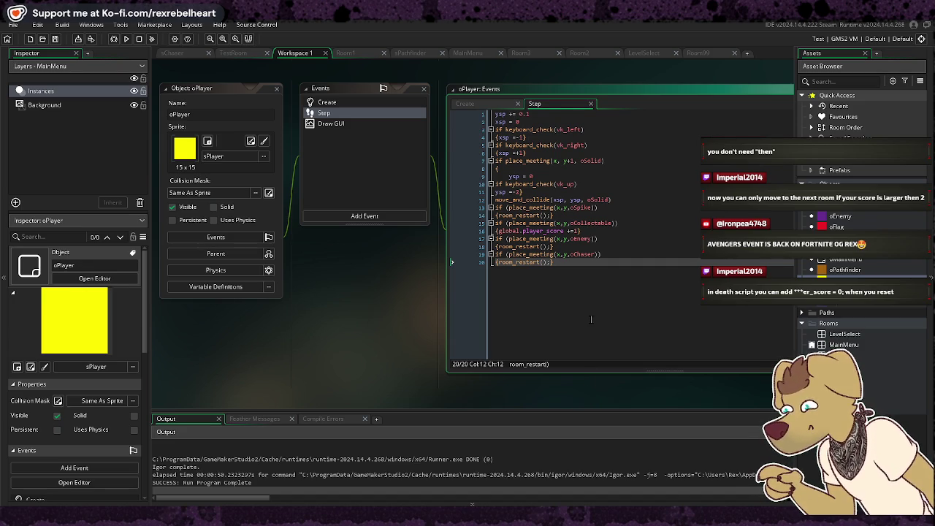
{"action": "left_click", "coordinate": [126, 38]}
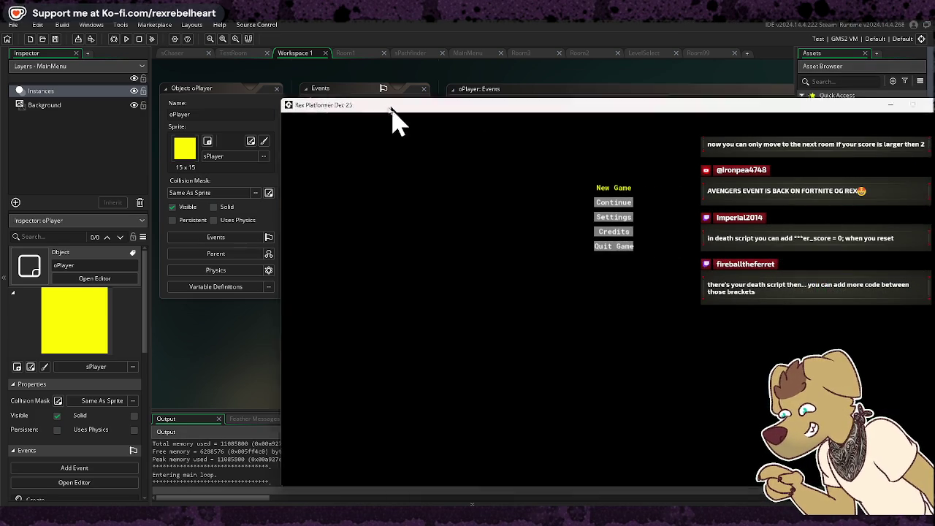
Start a New Game and collect pickups until the score reads 2
{"action": "key", "text": "Down"}
{"action": "key", "text": "Down"}
{"action": "key", "text": "Up"}
{"action": "key", "text": "Up"}
{"action": "key", "text": "Return"}
{"action": "key", "text": "Right"}
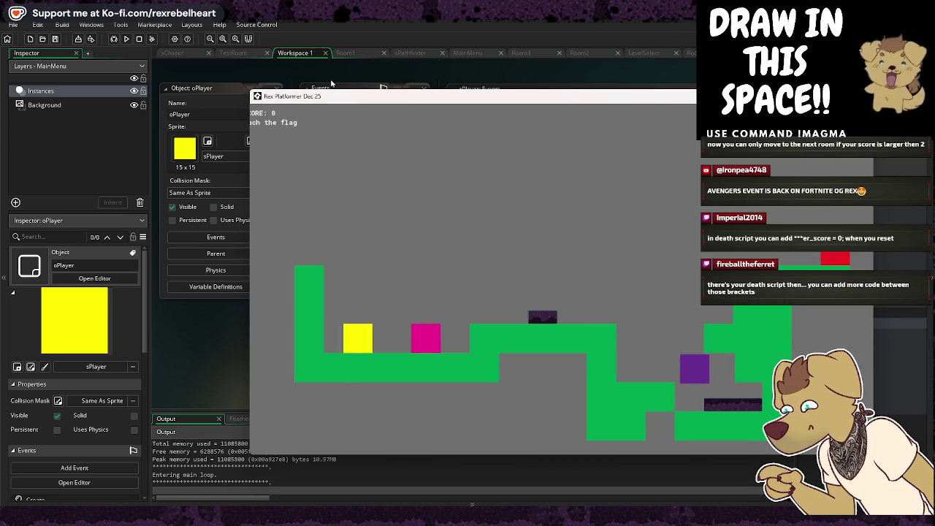
{"action": "key", "text": "space"}
{"action": "key", "text": "Right"}
{"action": "key", "text": "space"}
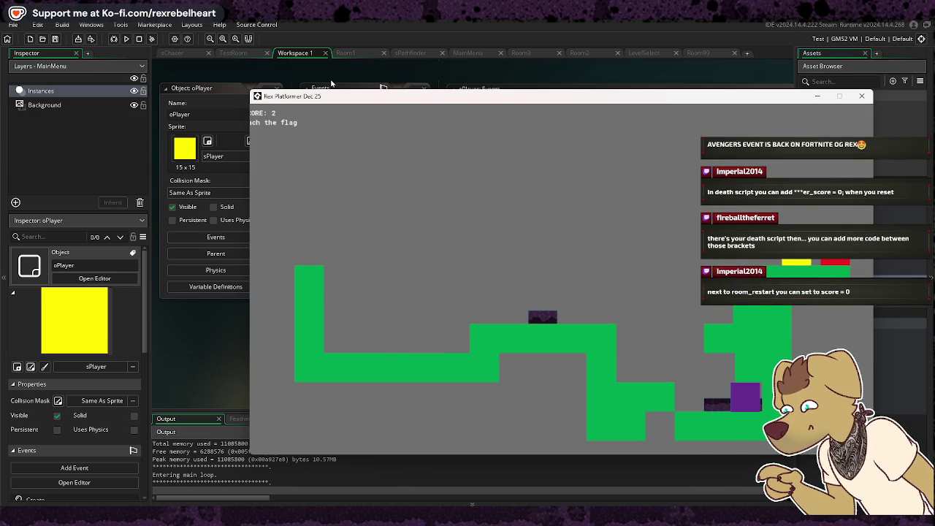
Jump up toward the red flag platform, then close the game window
{"action": "key", "text": "Right"}
{"action": "key", "text": "space"}
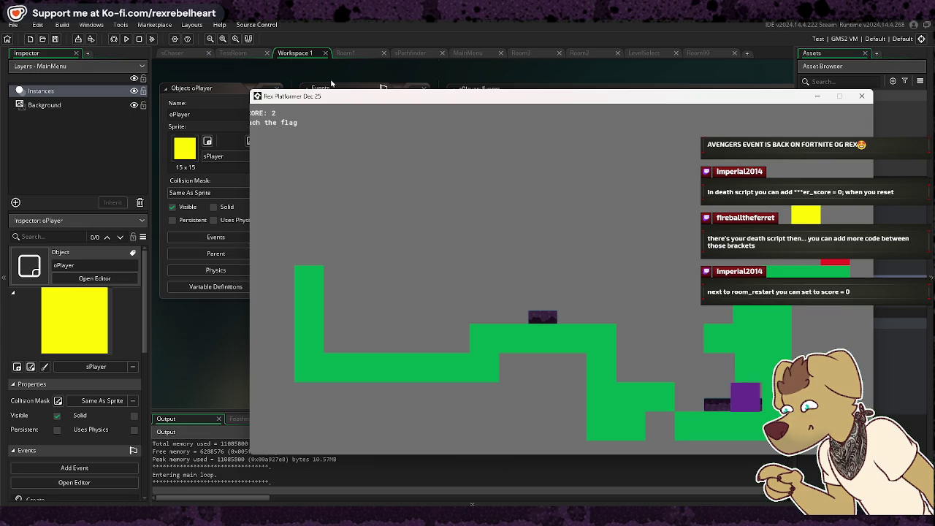
{"action": "key", "text": "Right"}
{"action": "key", "text": "space"}
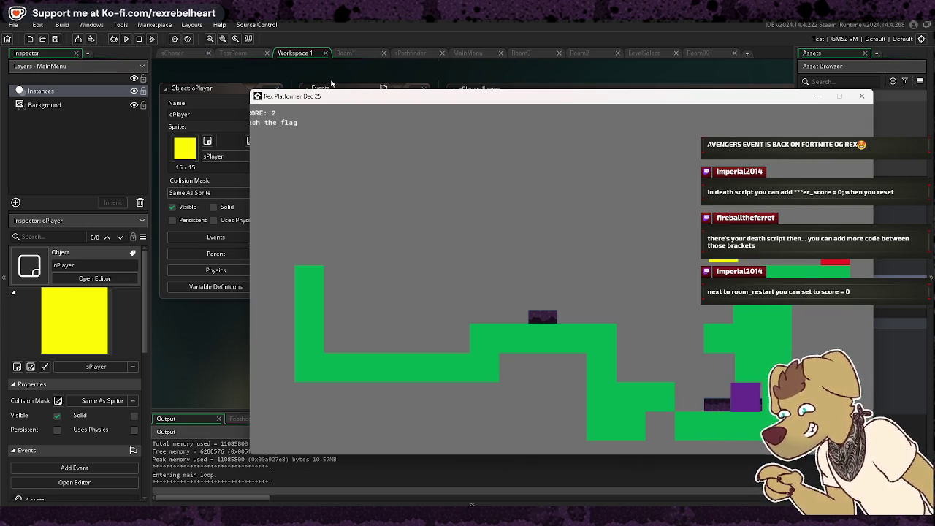
{"action": "key", "text": "space"}
{"action": "key", "text": "Left"}
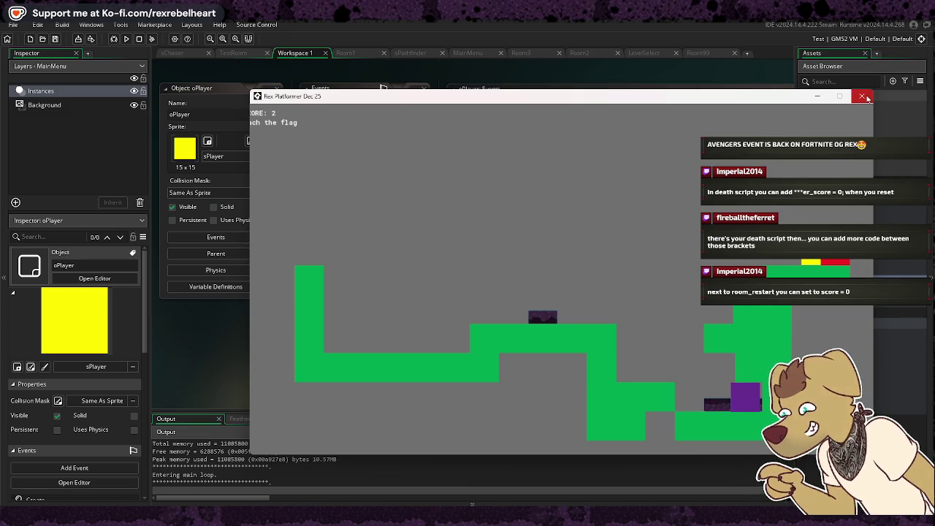
{"action": "left_click", "coordinate": [866, 98]}
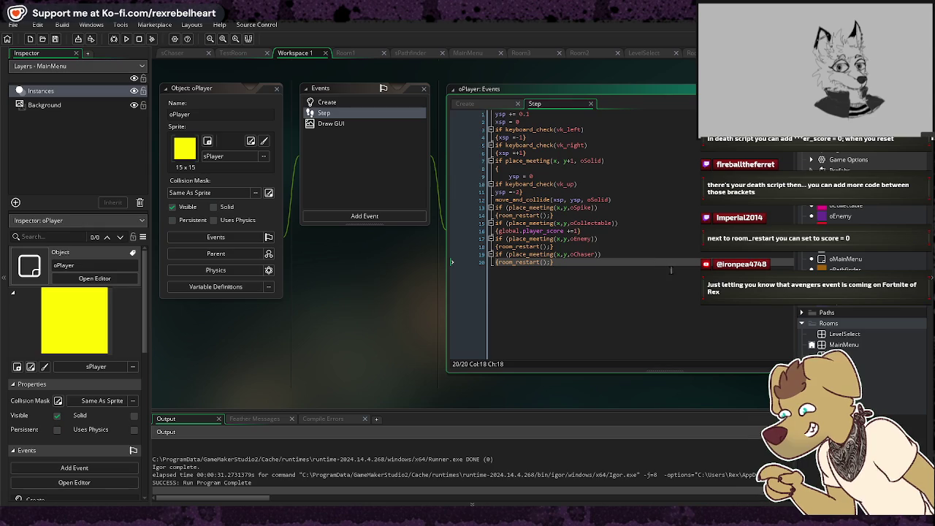
{"action": "left_click", "coordinate": [661, 207]}
{"action": "left_click", "coordinate": [467, 53]}
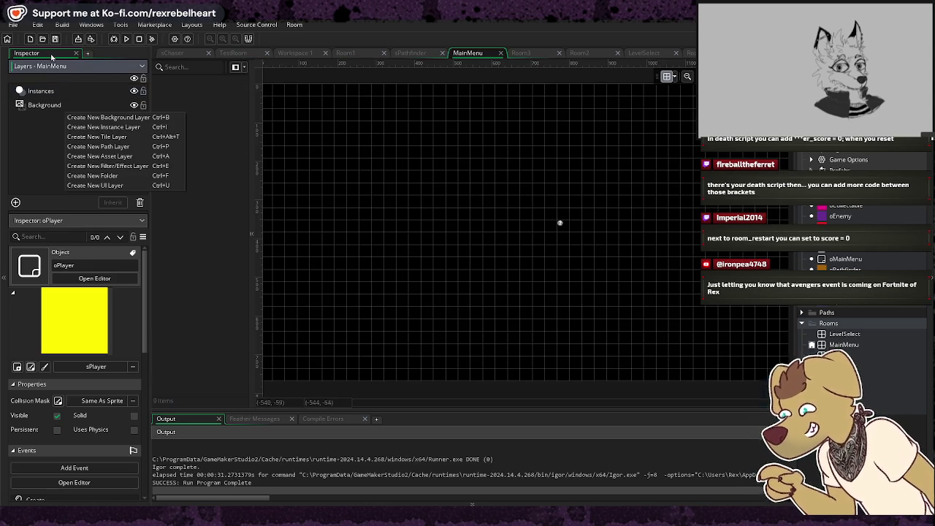
{"action": "double_click", "coordinate": [866, 355]}
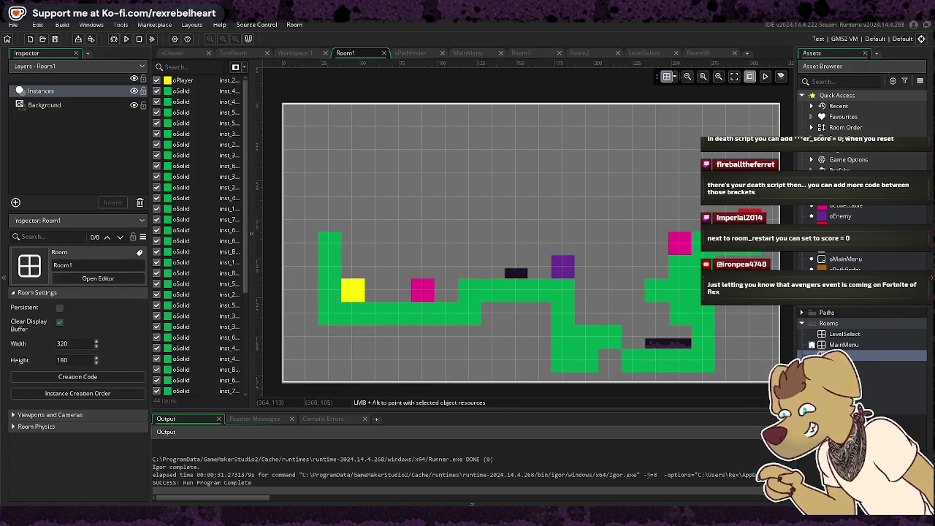
{"action": "left_click", "coordinate": [294, 53]}
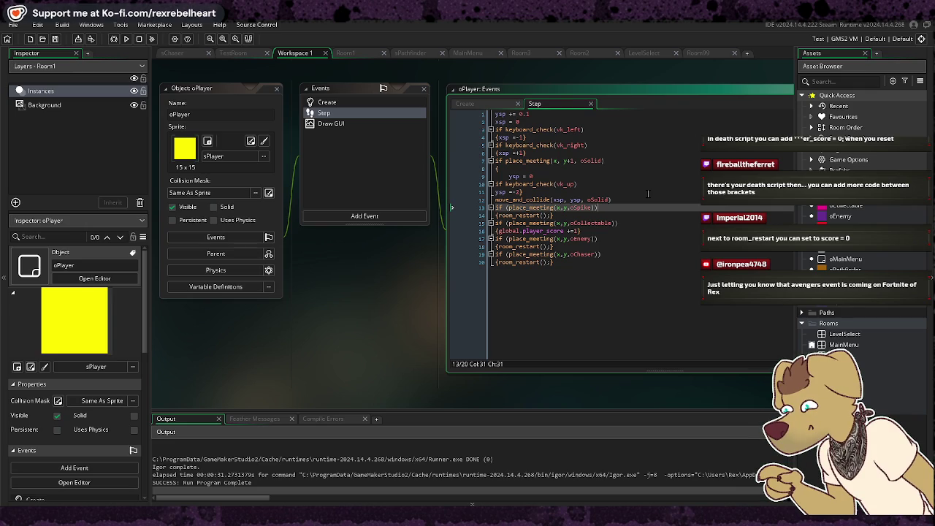
Begin an 'if (place_meeting(x,y,oFlag)' check on a new line after move_and_collide
{"action": "left_click", "coordinate": [659, 198]}
{"action": "key", "text": "Return"}
{"action": "key", "text": "Return"}
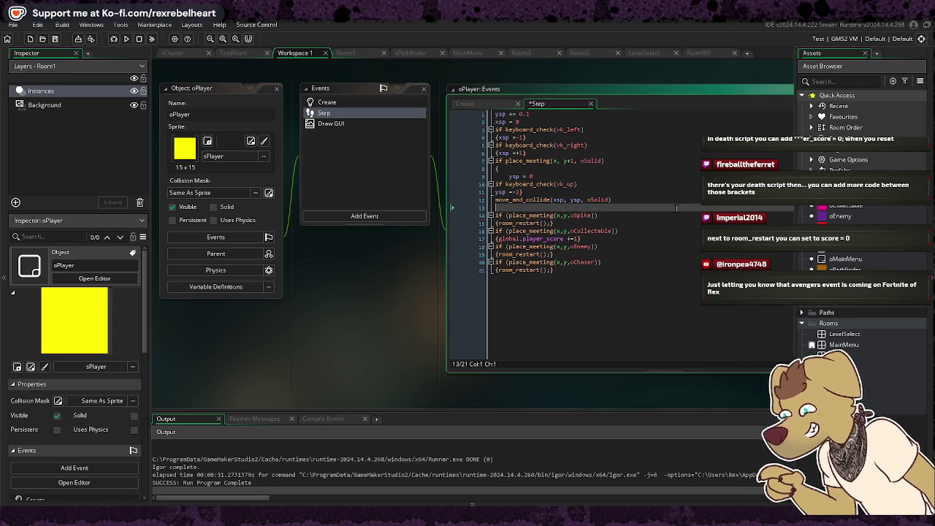
{"action": "key", "text": "BackSpace"}
{"action": "type", "text": "if p"}
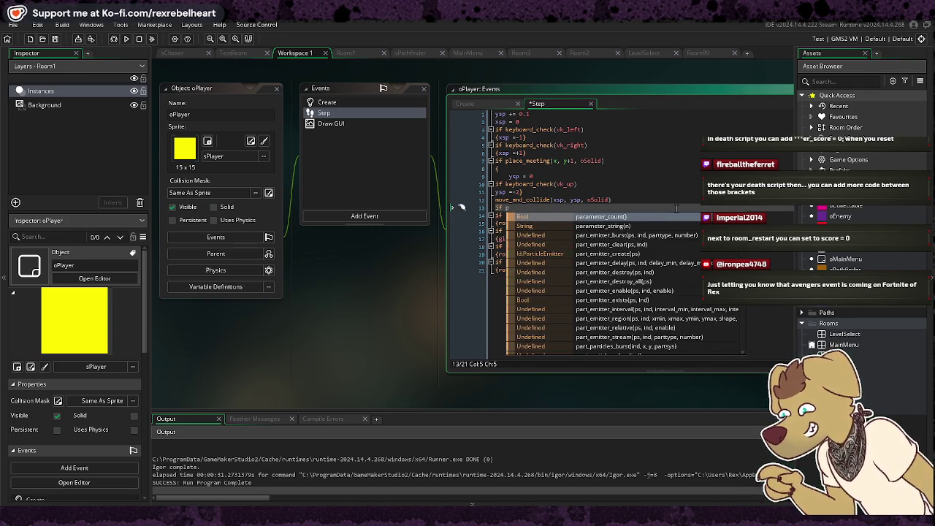
{"action": "key", "text": "BackSpace"}
{"action": "type", "text": "(place_mee"}
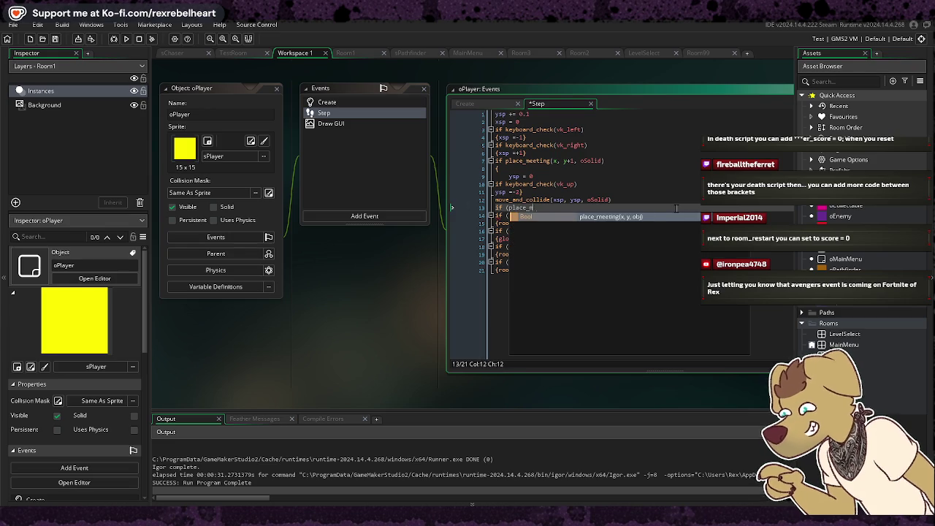
{"action": "type", "text": "ting("}
{"action": "type", "text": "x,y,"}
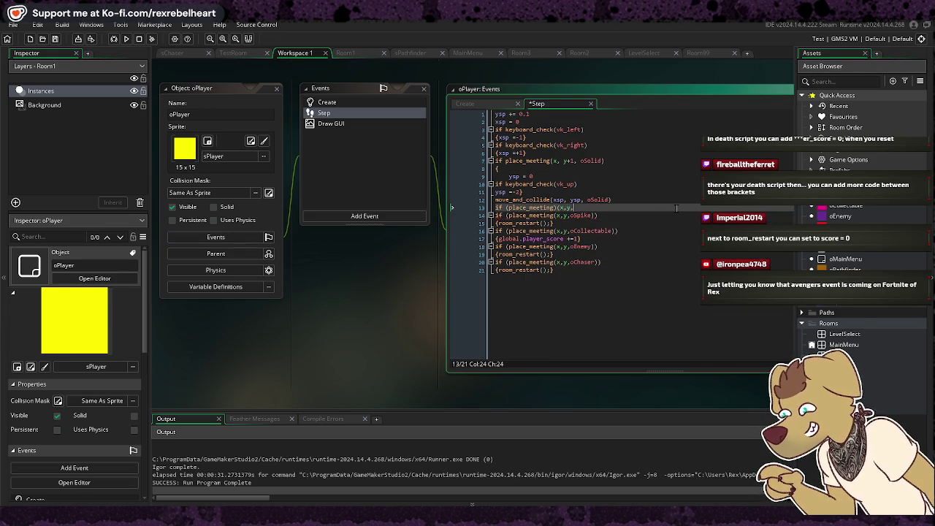
{"action": "type", "text": "oFlag"}
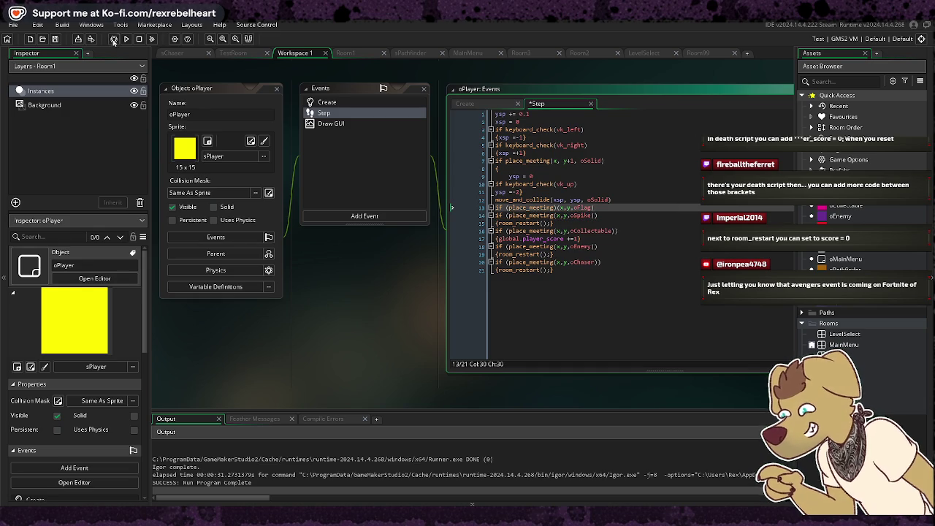
Undo the partly typed flag check step by step through Edit > Undo
{"action": "left_click", "coordinate": [38, 25]}
{"action": "left_click", "coordinate": [38, 35]}
{"action": "left_click", "coordinate": [38, 25]}
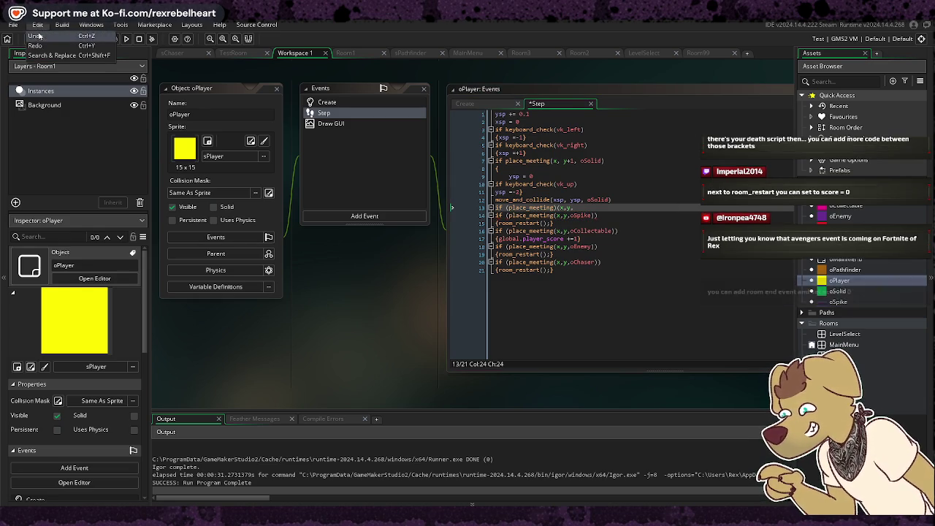
{"action": "left_click", "coordinate": [44, 36]}
{"action": "left_click", "coordinate": [38, 26]}
{"action": "left_click", "coordinate": [38, 36]}
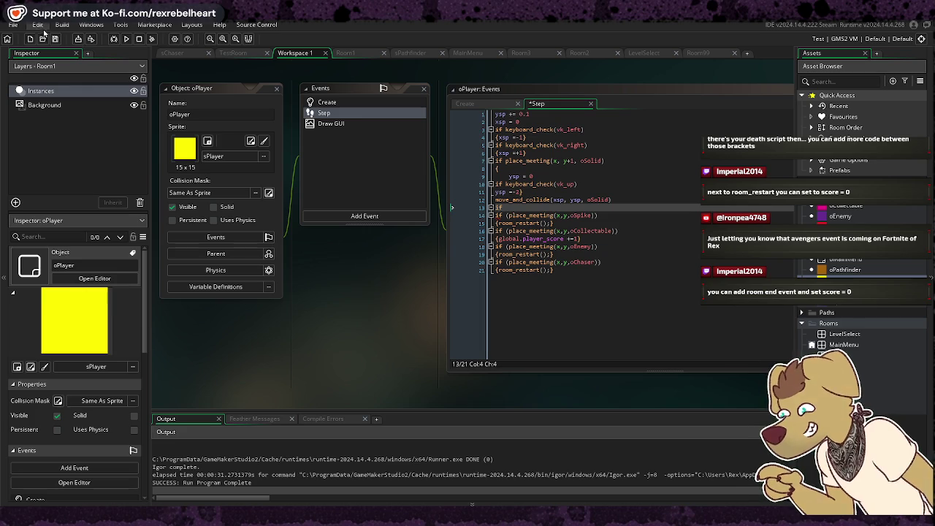
{"action": "left_click", "coordinate": [42, 26]}
{"action": "left_click", "coordinate": [45, 37]}
Delete the leftover empty line 13 and run the game
{"action": "left_click", "coordinate": [474, 210]}
{"action": "key", "text": "BackSpace"}
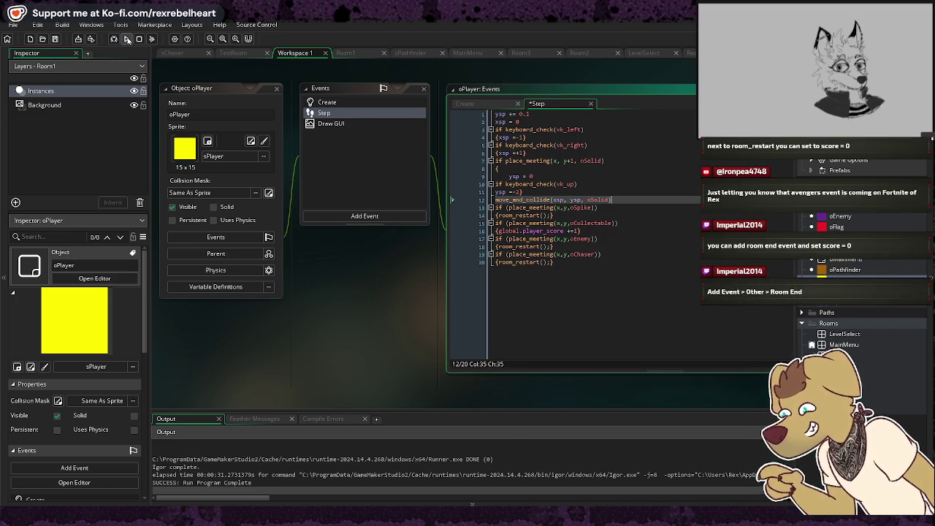
{"action": "left_click", "coordinate": [129, 41]}
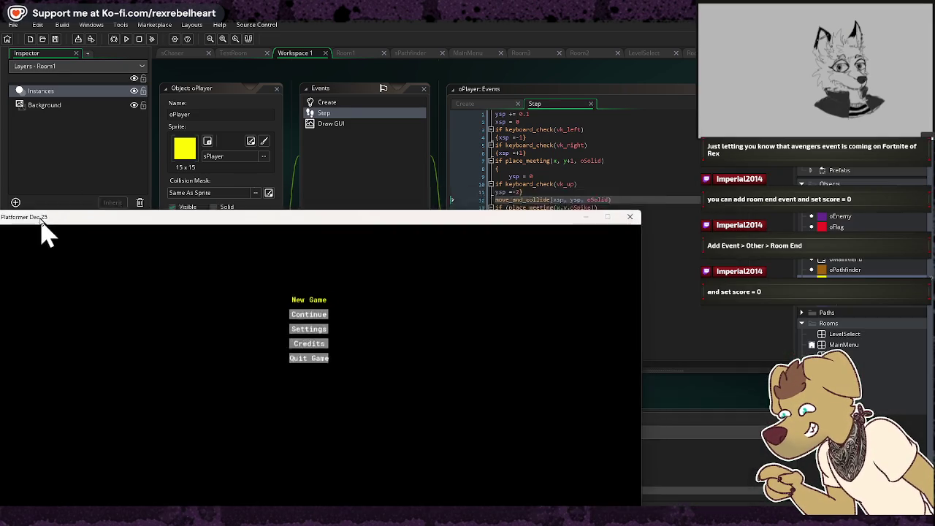
Move the game window higher, start a New Game, and collect points up to a score of 3
{"action": "left_click_drag", "start_coordinate": [42, 223], "coordinate": [195, 79]}
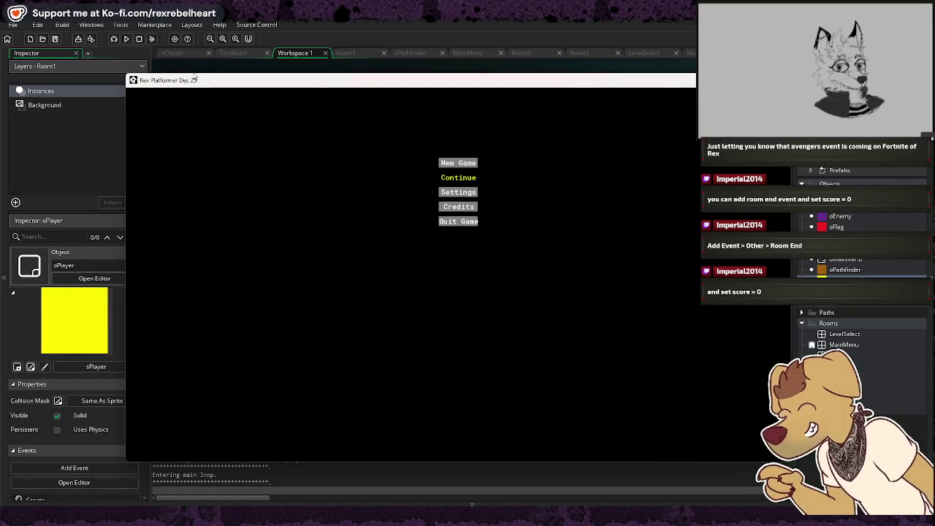
{"action": "key", "text": "Return"}
{"action": "key", "text": "Right"}
{"action": "key", "text": "Up"}
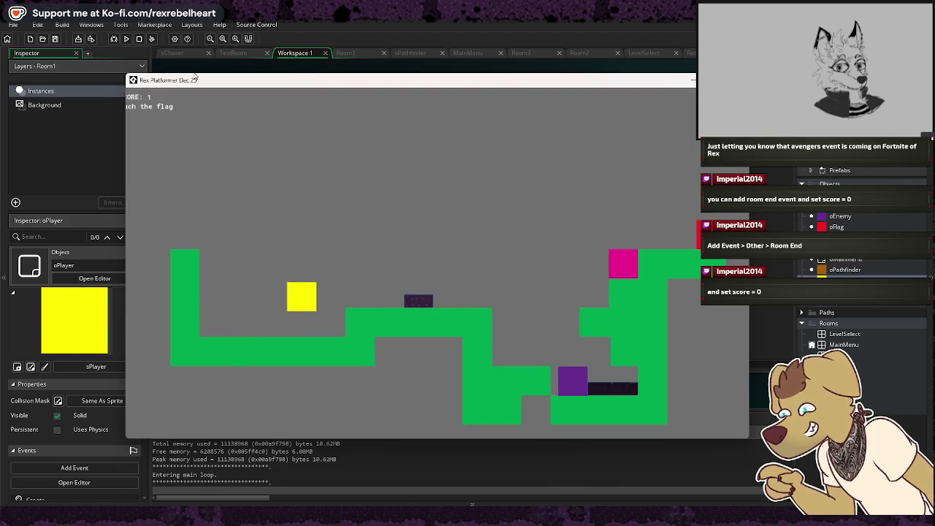
{"action": "key", "text": "Left"}
{"action": "key", "text": "Up"}
{"action": "key", "text": "Right"}
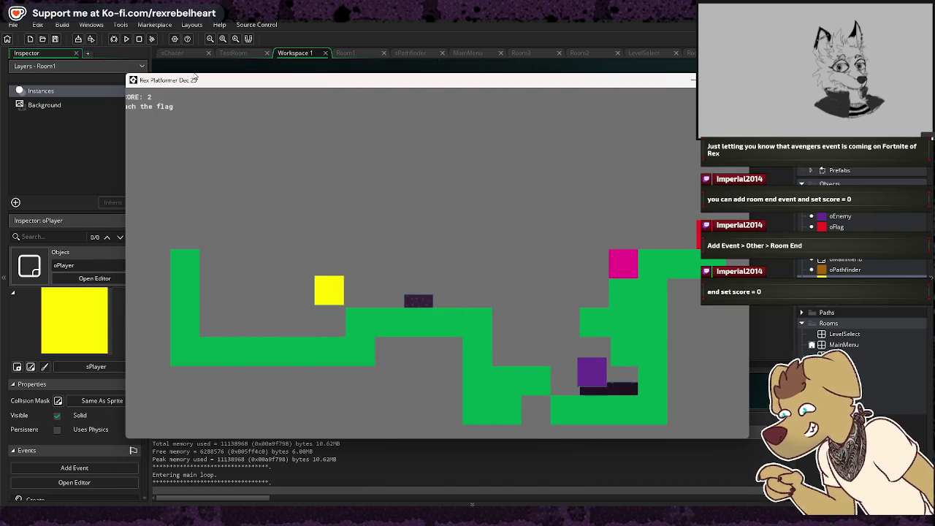
{"action": "key", "text": "Left"}
{"action": "key", "text": "Right"}
{"action": "key", "text": "Up"}
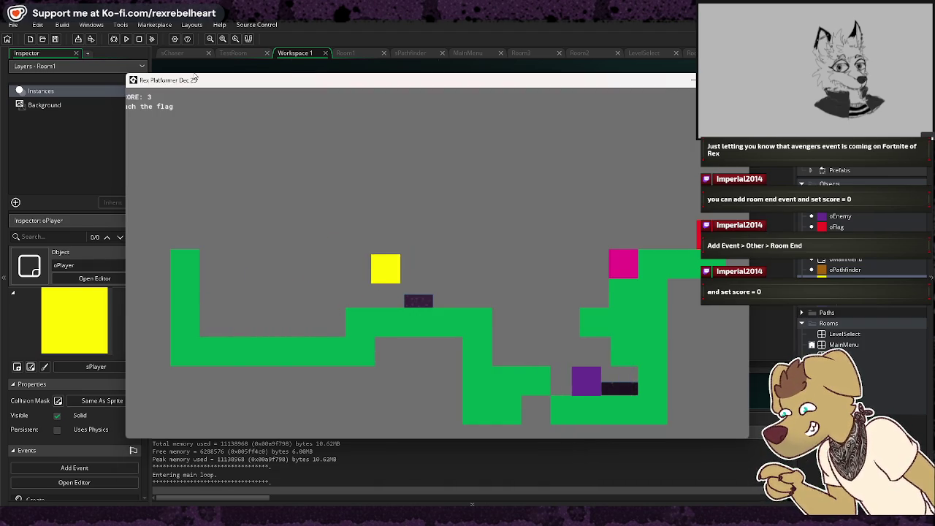
Raise the score to 5, walk into the flag to advance, and close the game
{"action": "key", "text": "Left"}
{"action": "key", "text": "Right"}
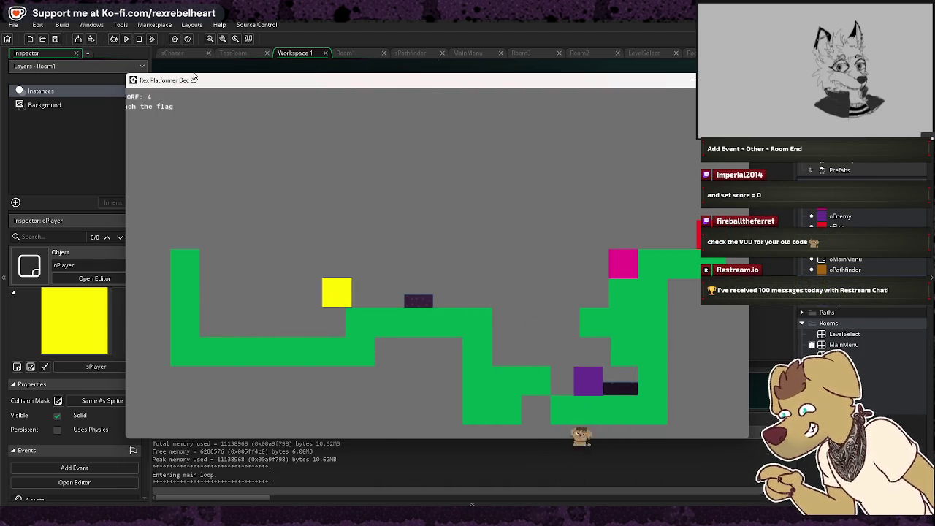
{"action": "key", "text": "Right"}
{"action": "key", "text": "Up"}
{"action": "key", "text": "Up"}
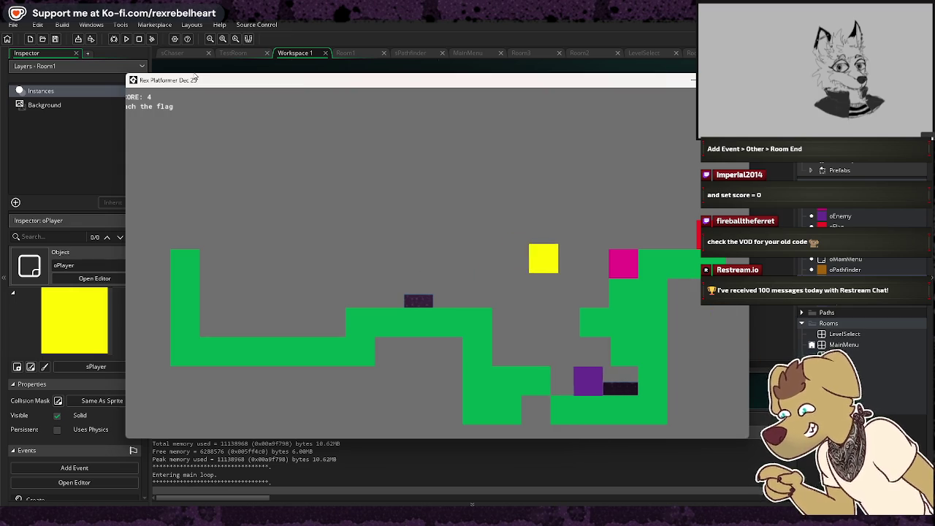
{"action": "key", "text": "Right"}
{"action": "key", "text": "Left"}
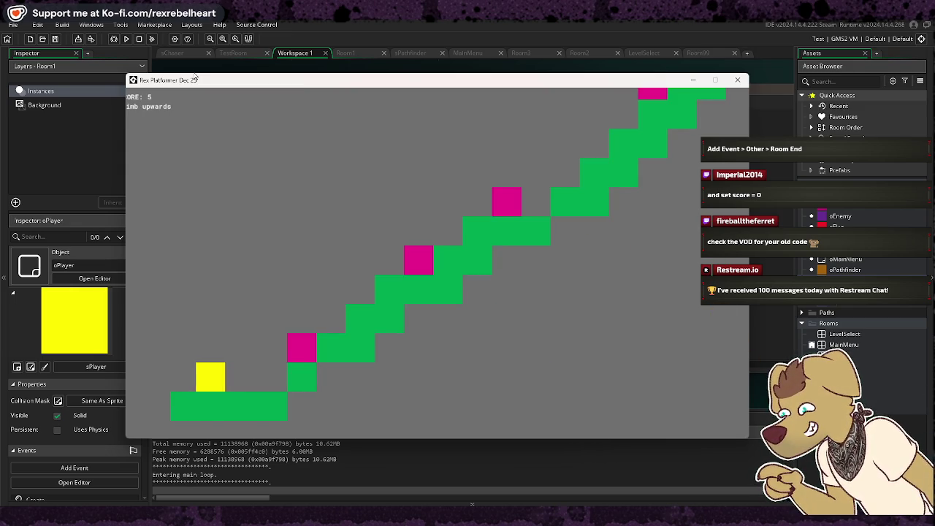
{"action": "left_click", "coordinate": [744, 82]}
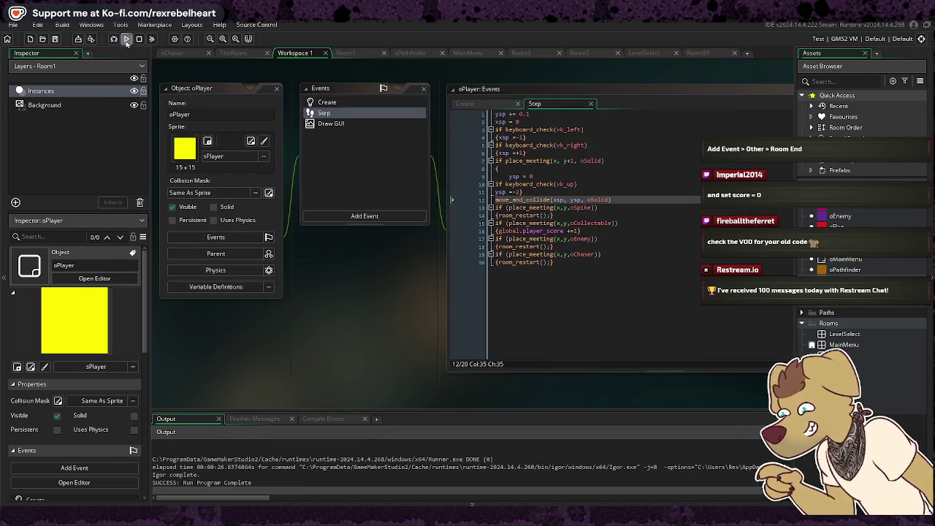
Relaunch the game, start a New Game, jump onto pickups to reach score 2, and close it
{"action": "left_click", "coordinate": [127, 40]}
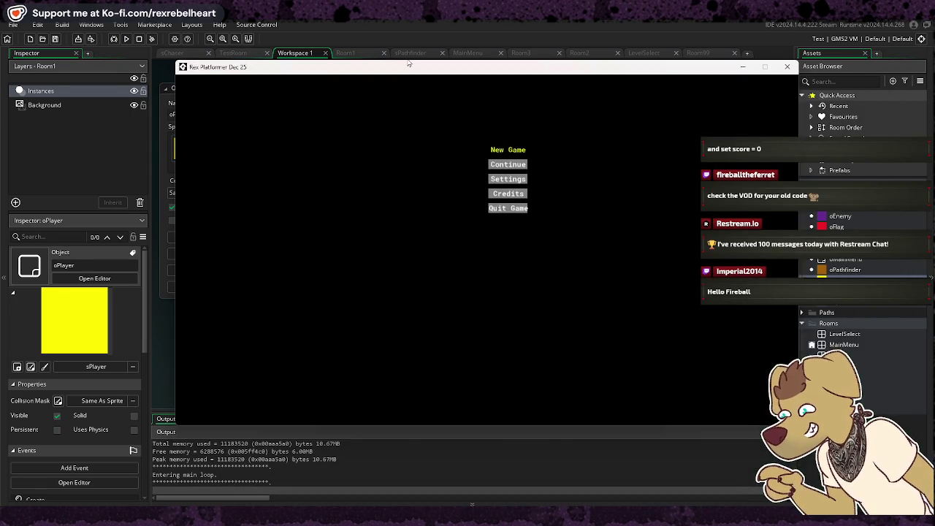
{"action": "key", "text": "Return"}
{"action": "key", "text": "Right"}
{"action": "key", "text": "space"}
{"action": "key", "text": "Right"}
{"action": "key", "text": "space"}
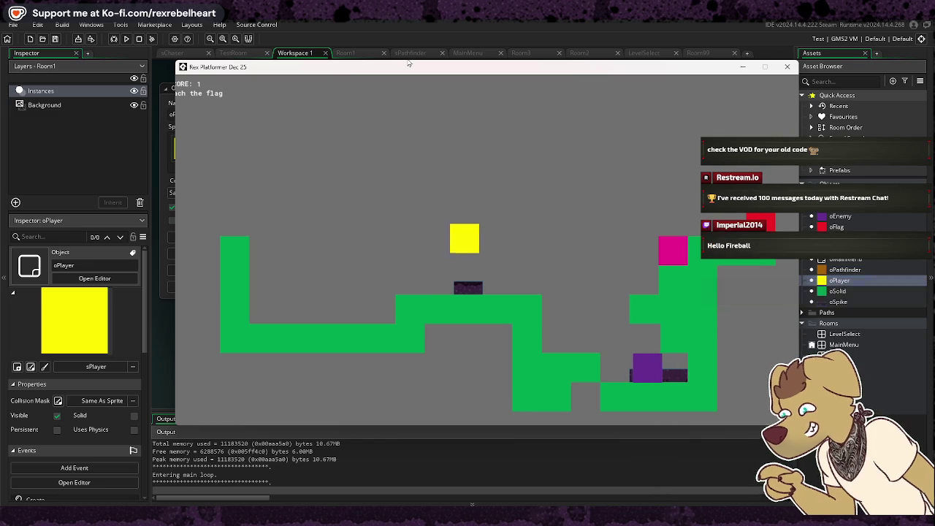
{"action": "key", "text": "space"}
{"action": "key", "text": "space"}
{"action": "key", "text": "Right"}
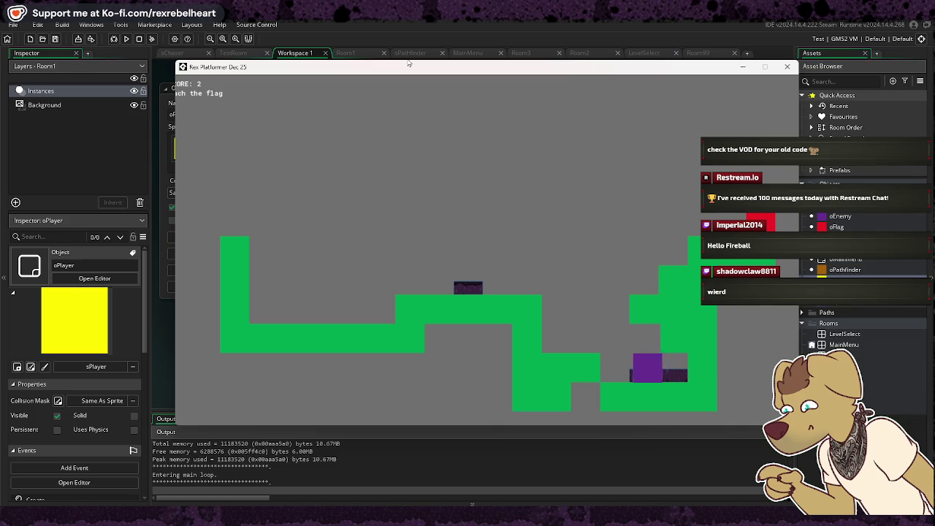
{"action": "left_click", "coordinate": [787, 67]}
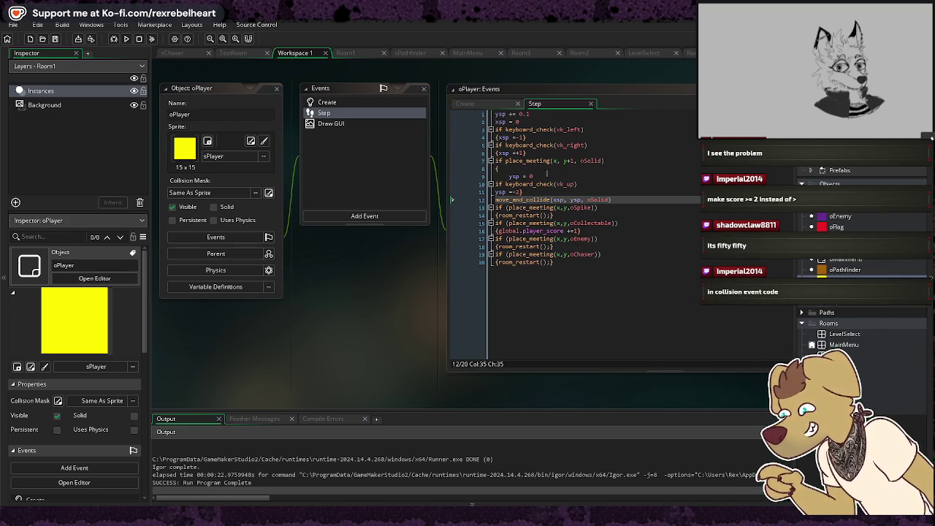
Change oFlag's oPlayer collision check to require a score >= 2, then return to oPlayer's events
{"action": "double_click", "coordinate": [839, 226]}
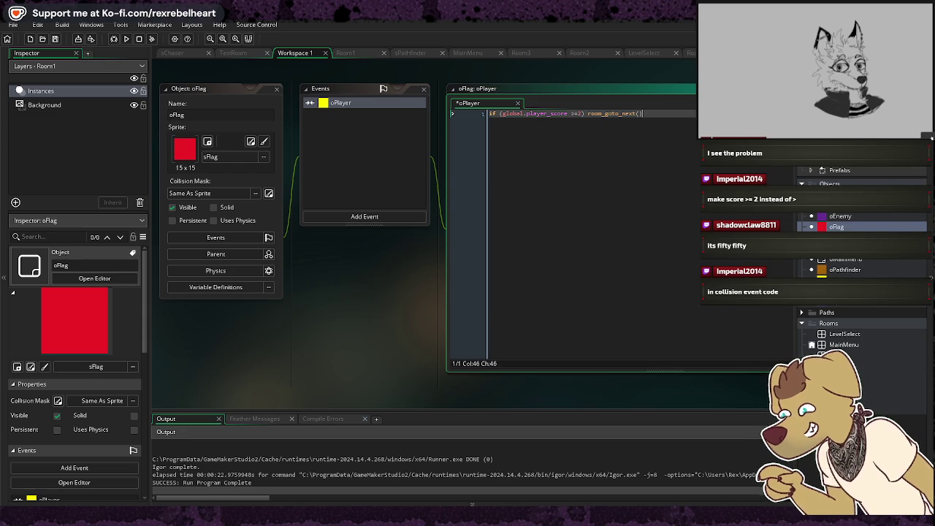
{"action": "double_click", "coordinate": [340, 102]}
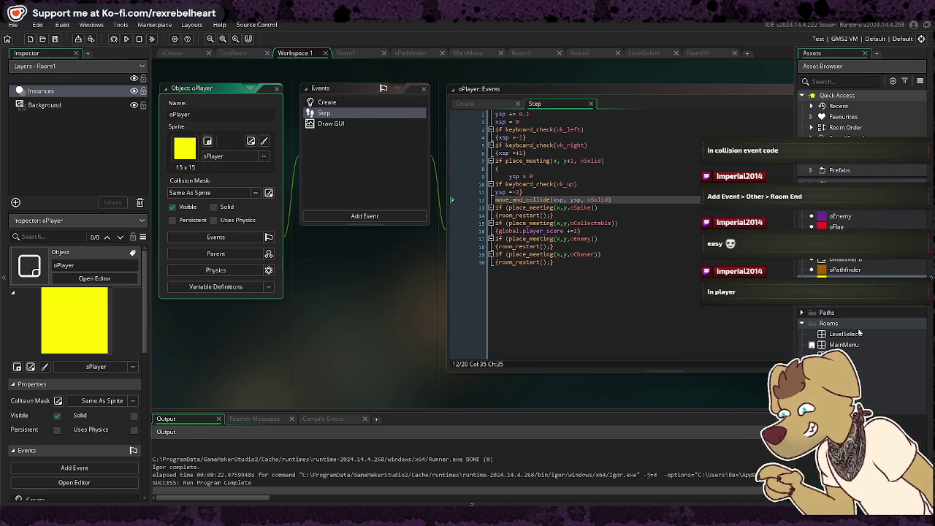
{"action": "left_click", "coordinate": [345, 217]}
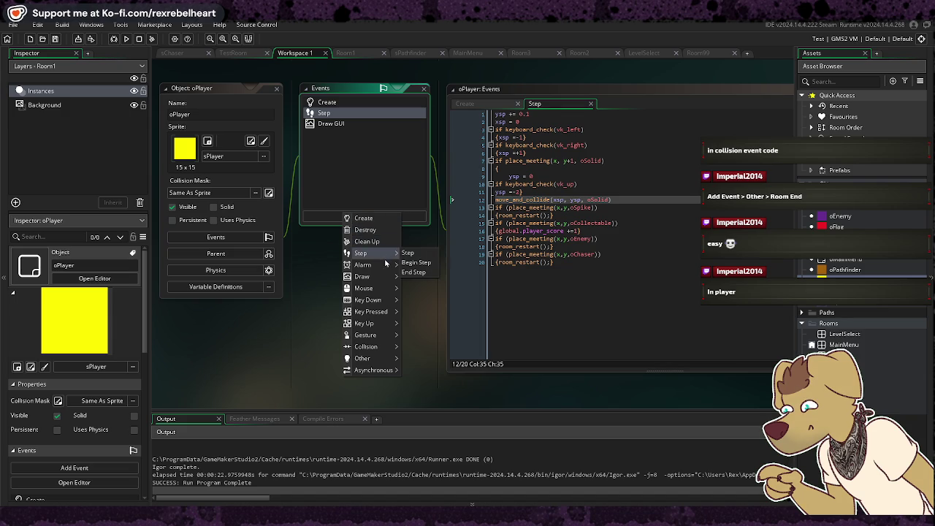
Add an Other > Room End event to oPlayer as GML code and begin typing 'set'
{"action": "mouse_move", "coordinate": [377, 276]}
{"action": "mouse_move", "coordinate": [393, 364]}
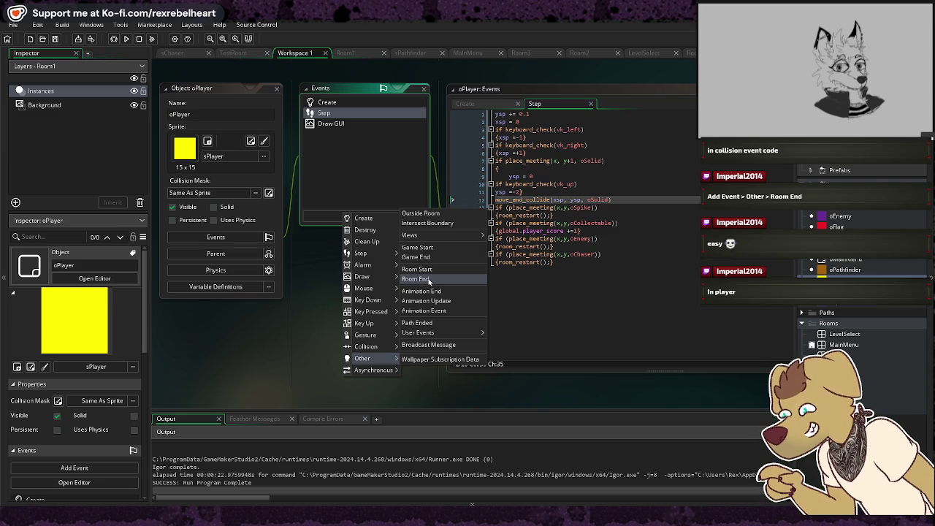
{"action": "left_click", "coordinate": [428, 280]}
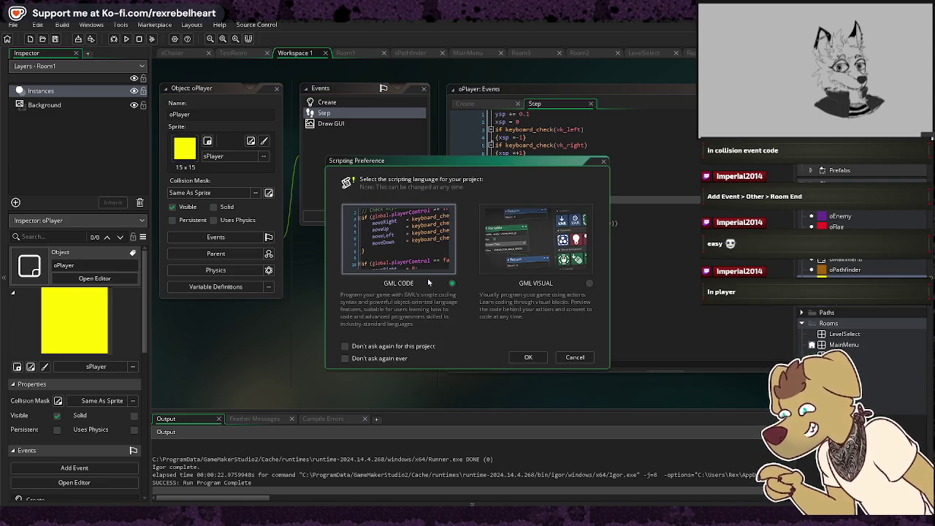
{"action": "left_click", "coordinate": [520, 356]}
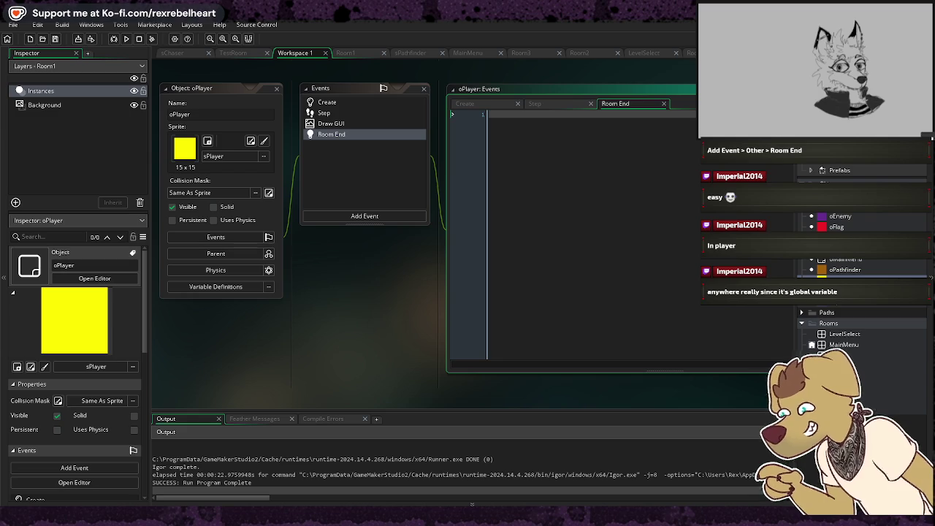
{"action": "type", "text": "set"}
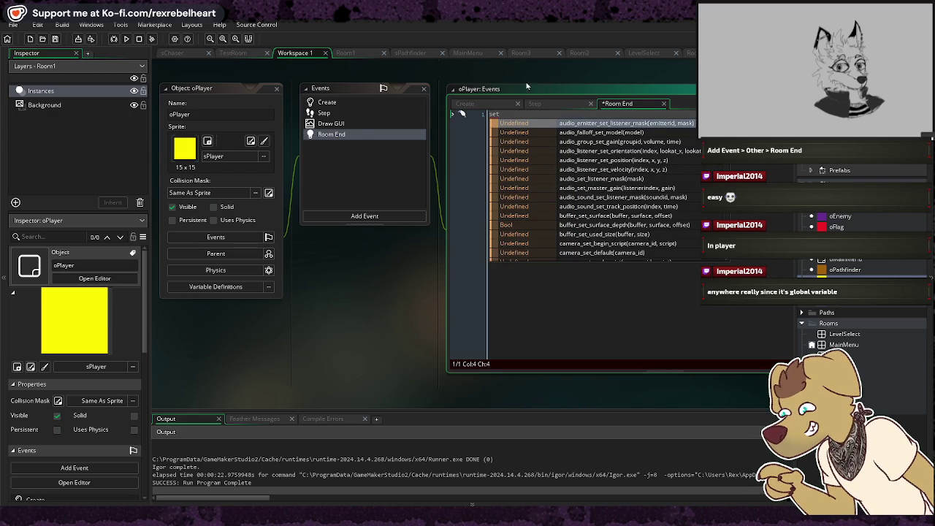
Review oPlayer's Create and Step code, then run the game and hit the 'Assignment operator expected' error
{"action": "left_click", "coordinate": [468, 103]}
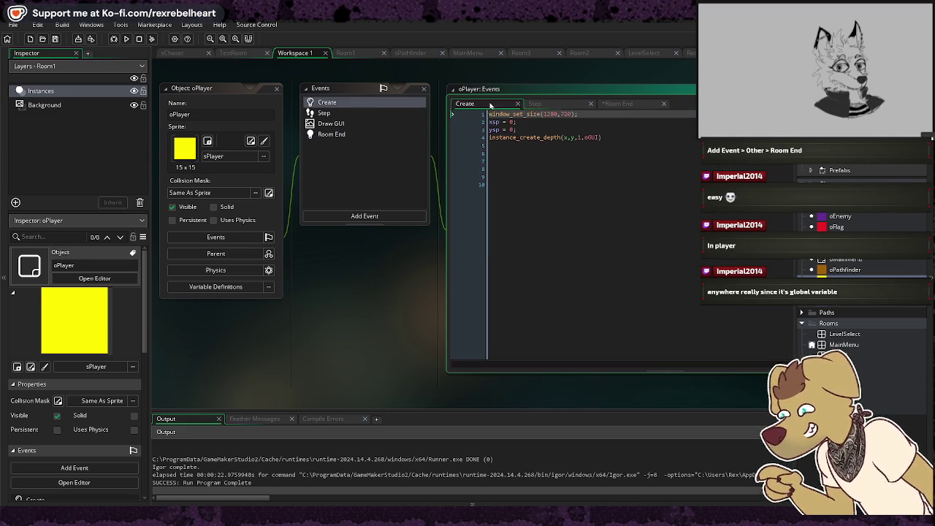
{"action": "left_click", "coordinate": [532, 104]}
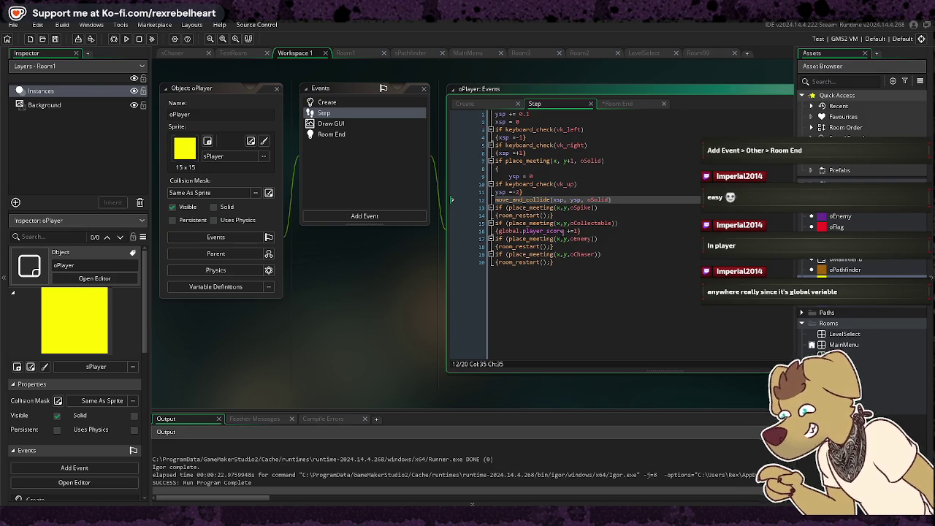
{"action": "left_click", "coordinate": [498, 231]}
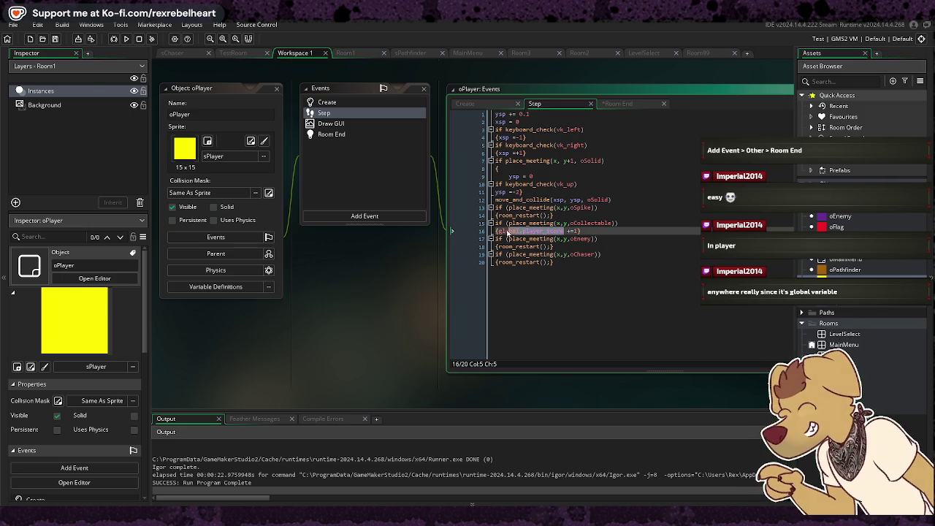
{"action": "left_click", "coordinate": [617, 103]}
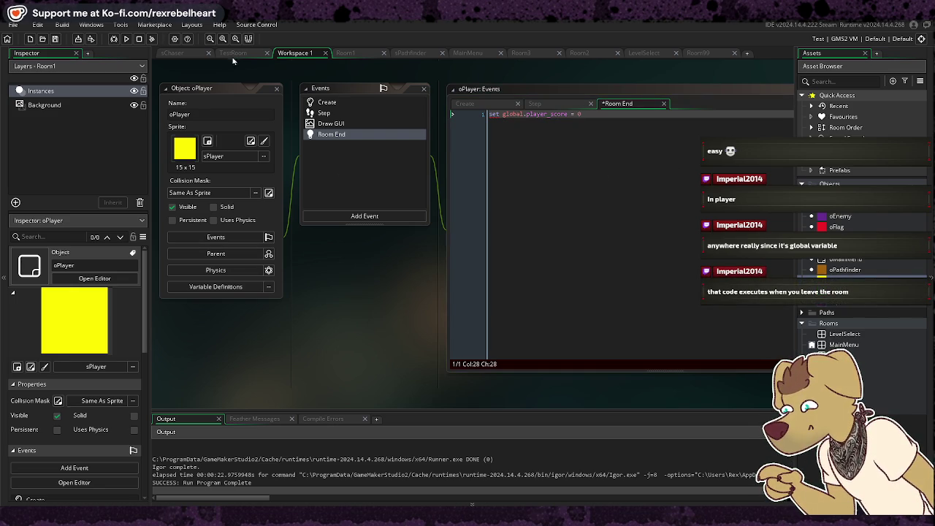
{"action": "left_click", "coordinate": [126, 38]}
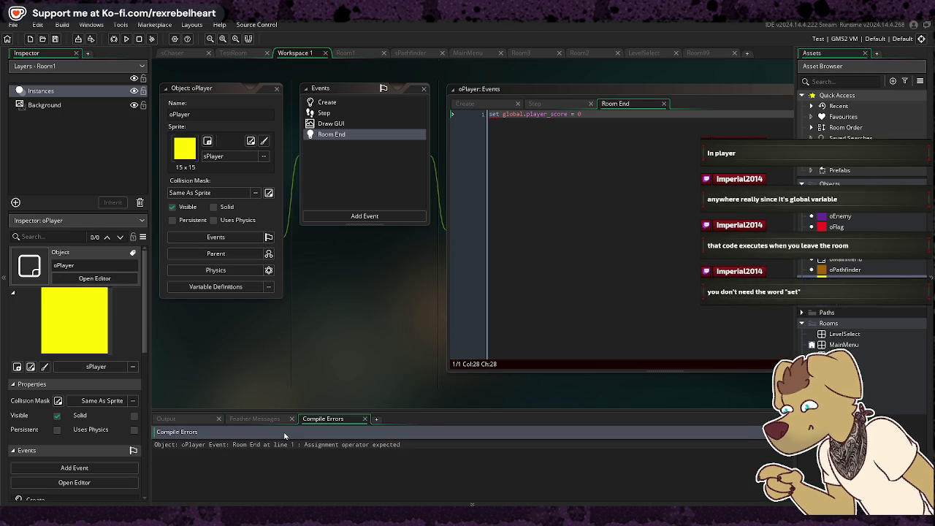
Delete the stray 'set' so Room End reads global.player_score = 0, and rerun with F5
{"action": "left_click", "coordinate": [527, 139]}
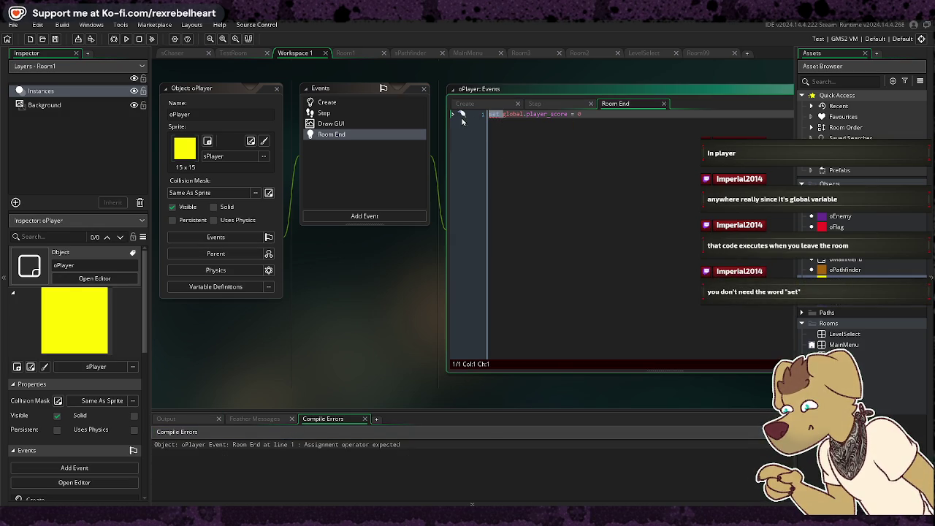
{"action": "key", "text": "Home"}
{"action": "key", "text": "Delete"}
{"action": "key", "text": "Delete"}
{"action": "key", "text": "End"}
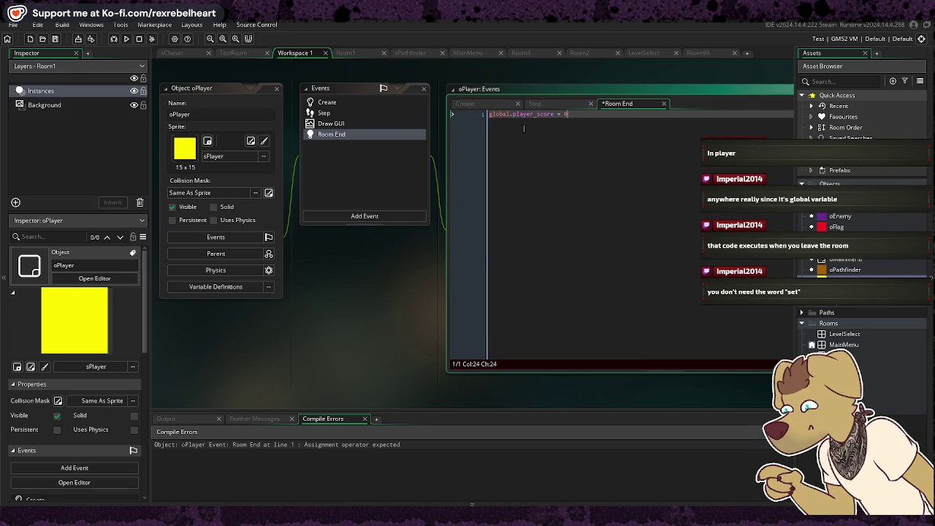
{"action": "key", "text": "F5"}
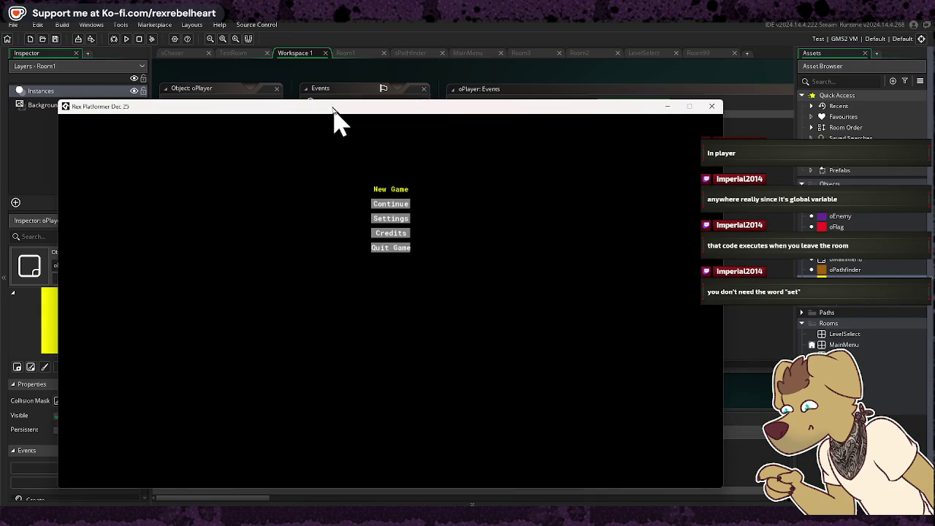
Start a New Game and clear the first level by reaching the red flag
{"action": "key", "text": "Return"}
{"action": "key", "text": "Right"}
{"action": "key", "text": "Up"}
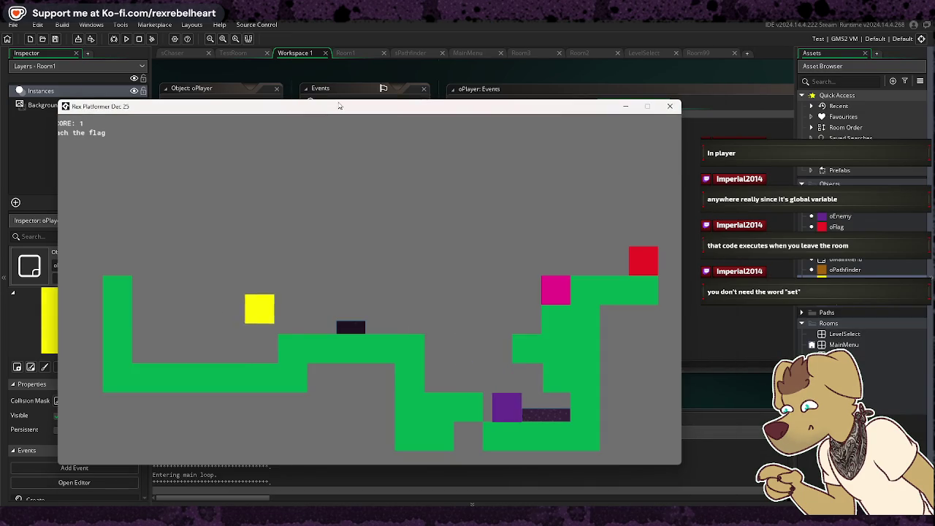
{"action": "key", "text": "Up"}
{"action": "key", "text": "Right"}
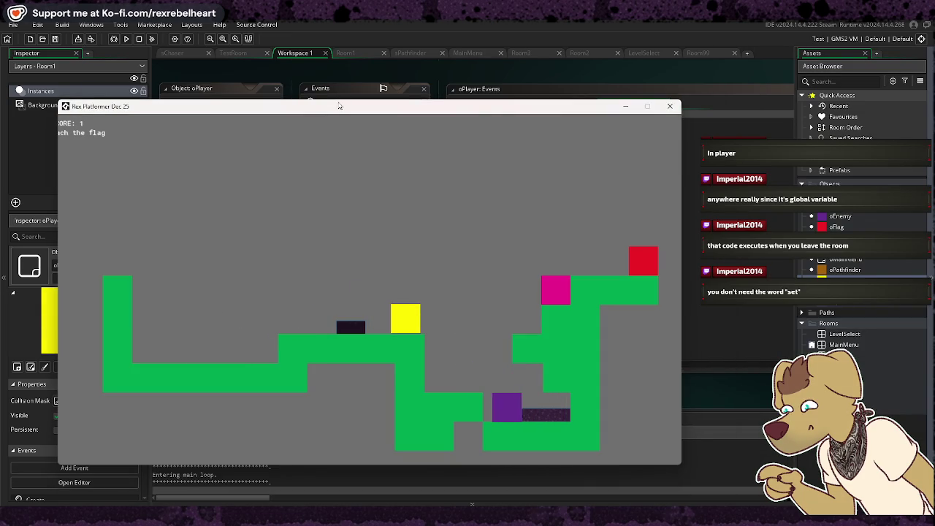
{"action": "key", "text": "Up"}
{"action": "key", "text": "Up"}
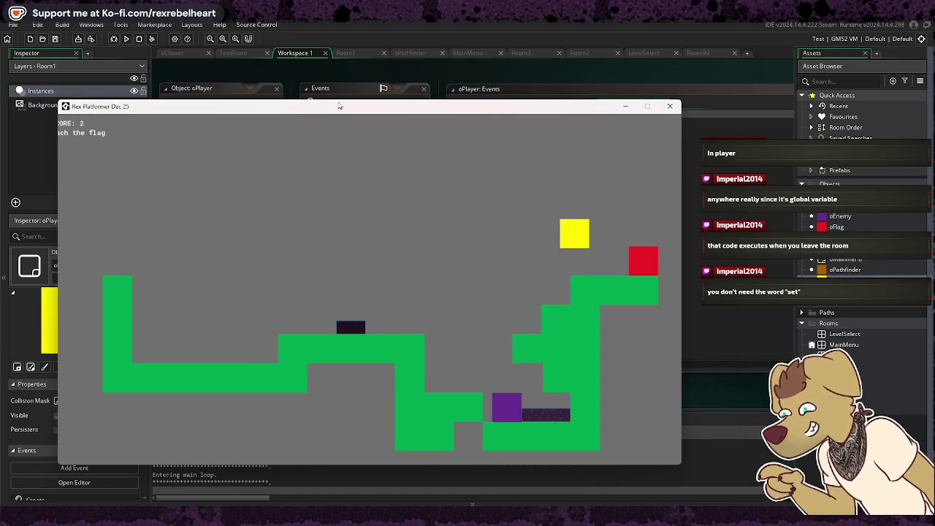
{"action": "key", "text": "Right"}
Collect two coins in the next level, confirming the score restarted at 0, then close the game
{"action": "key", "text": "Up"}
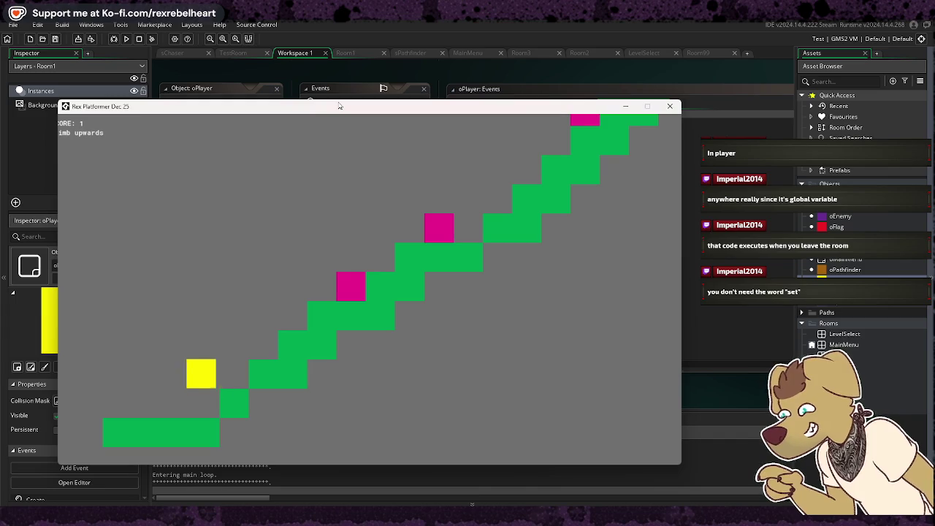
{"action": "key", "text": "Up"}
{"action": "key", "text": "Right"}
{"action": "key", "text": "Up"}
{"action": "key", "text": "Up"}
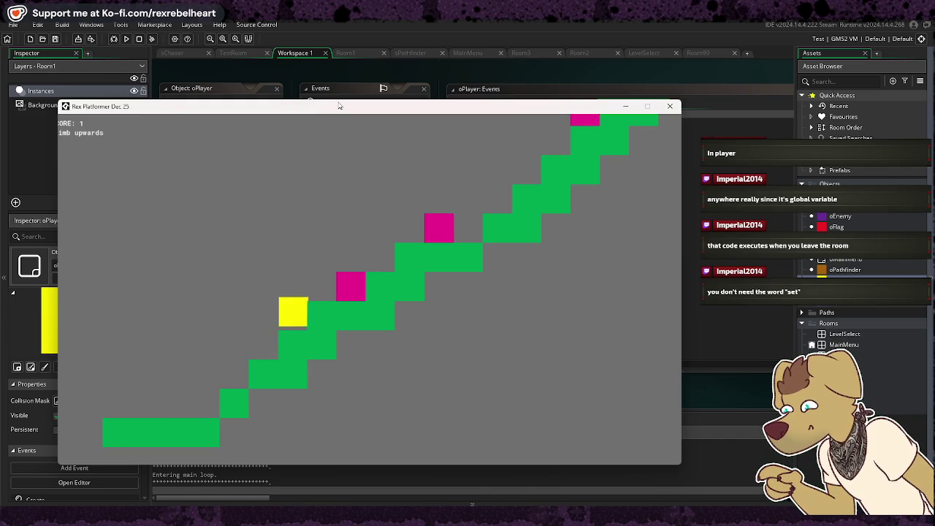
{"action": "key", "text": "Right"}
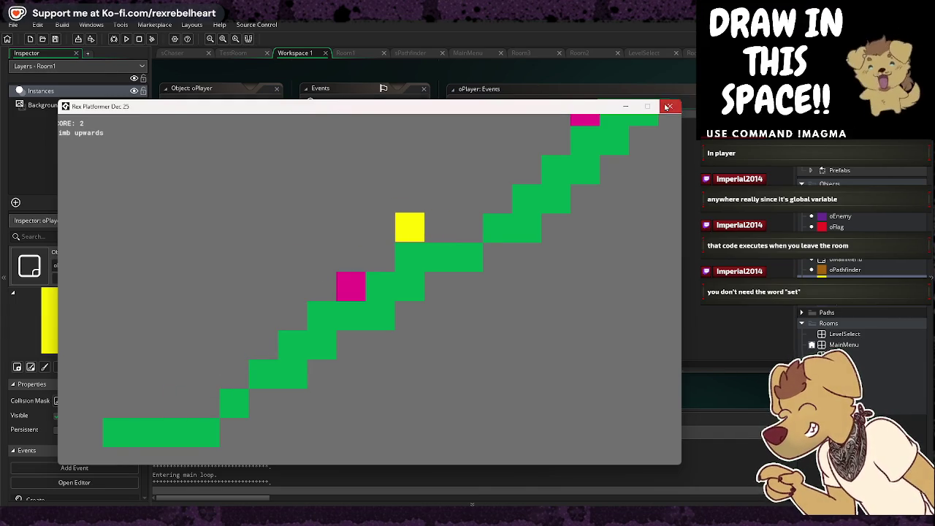
{"action": "left_click", "coordinate": [670, 106]}
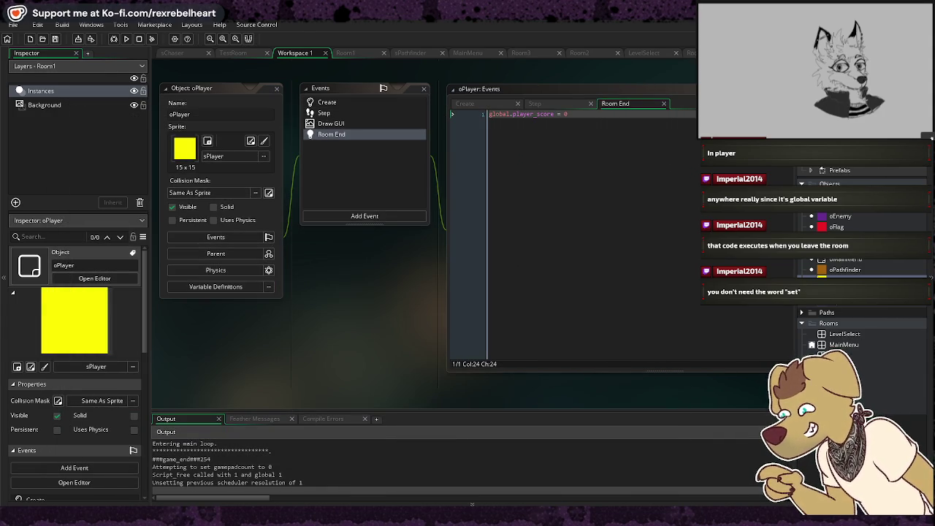
{"action": "left_click", "coordinate": [477, 104]}
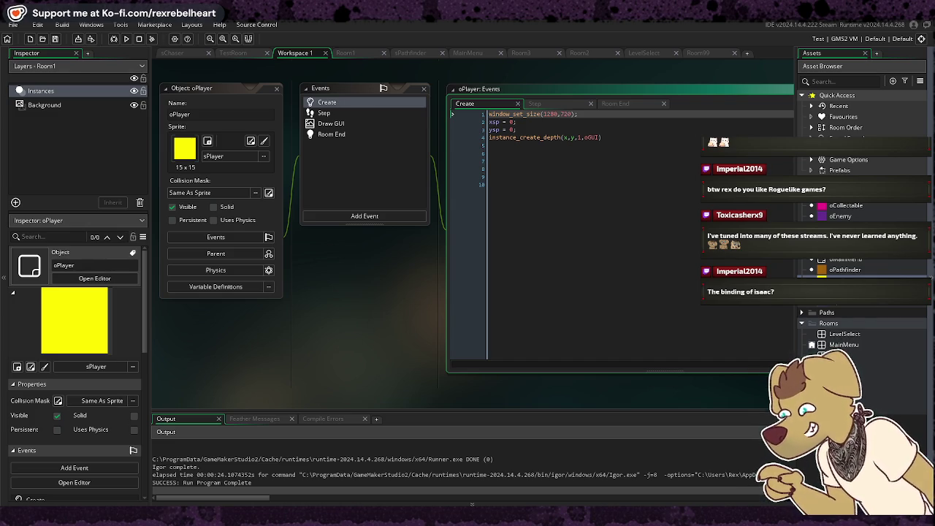
Show oPlayer's Step event code, which restarts the room on touching oSpike, oEnemy or oChaser
{"action": "left_click", "coordinate": [548, 108]}
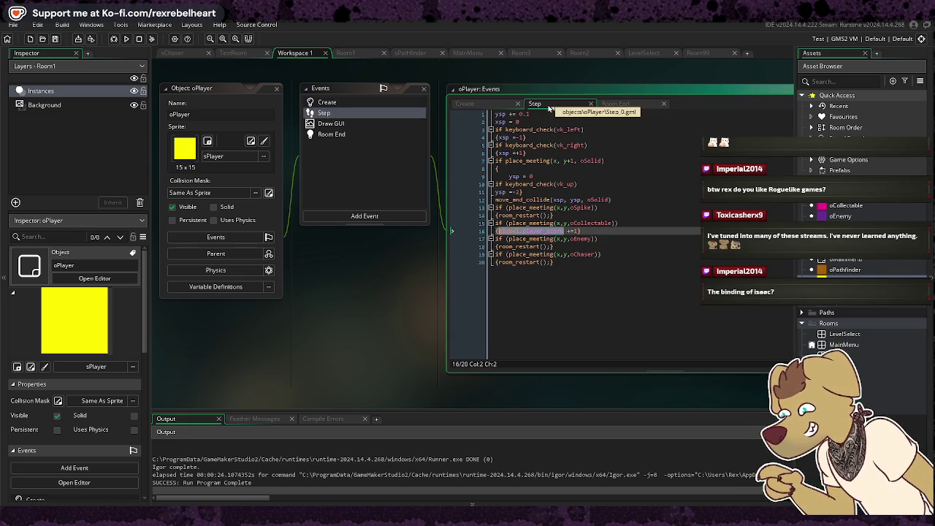
Check the Create event, then review the Step code's oCollectable check adding 1 to global.player_score
{"action": "left_click", "coordinate": [475, 104]}
{"action": "right_click", "coordinate": [476, 105]}
{"action": "left_click", "coordinate": [466, 104]}
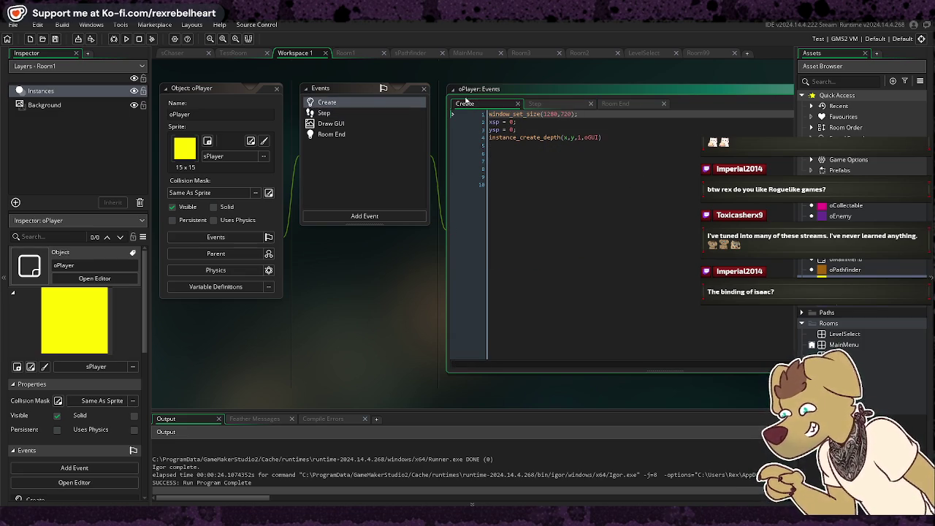
{"action": "left_click", "coordinate": [558, 107]}
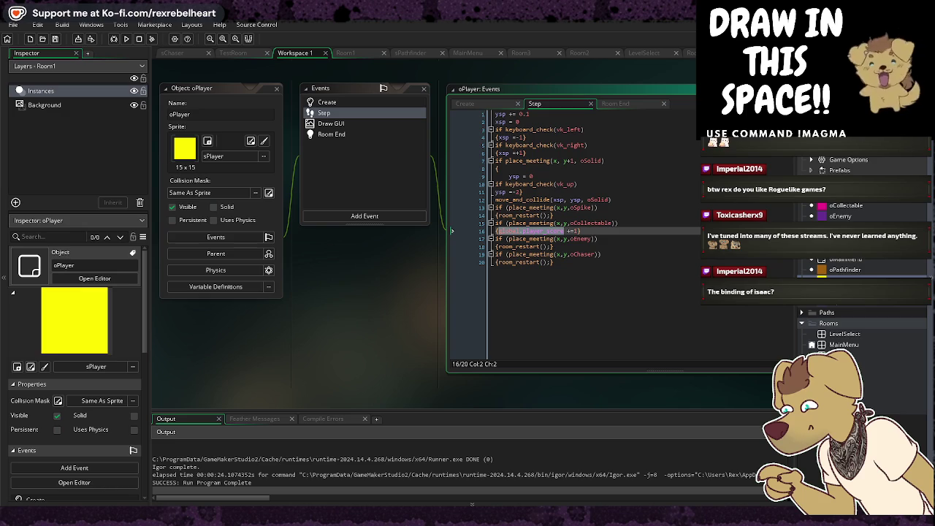
{"action": "mouse_move", "coordinate": [564, 251]}
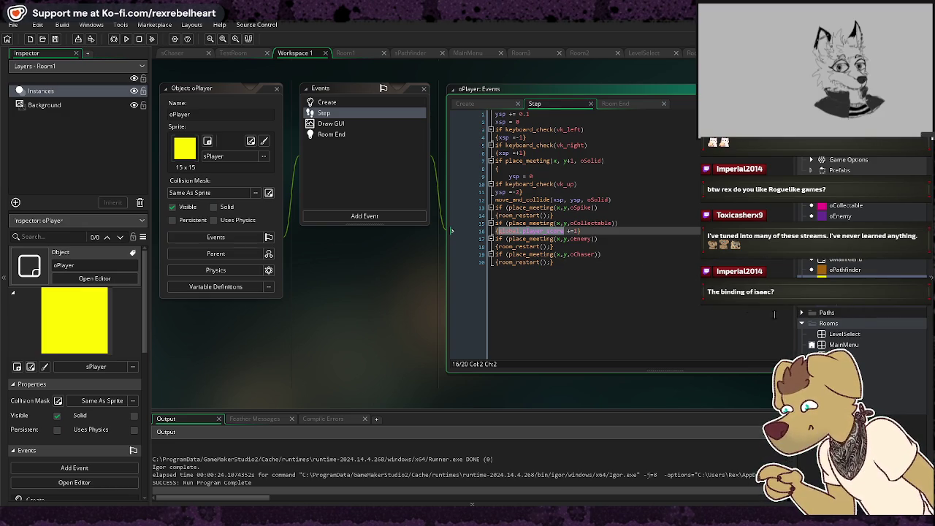
{"action": "left_click", "coordinate": [692, 261]}
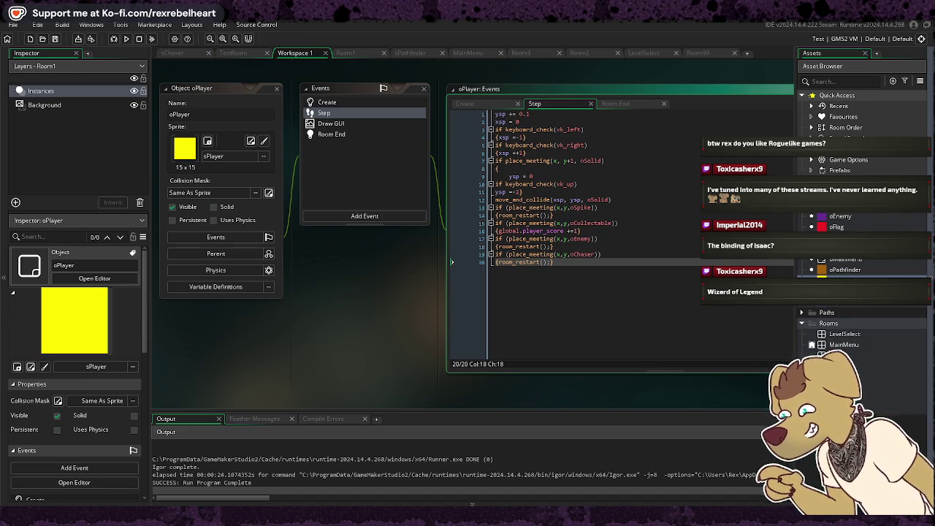
{"action": "mouse_move", "coordinate": [629, 51]}
{"action": "left_mouse_down"}
{"action": "mouse_move", "coordinate": [588, 71]}
{"action": "mouse_move", "coordinate": [593, 77]}
{"action": "mouse_move", "coordinate": [439, 45]}
{"action": "left_mouse_up"}
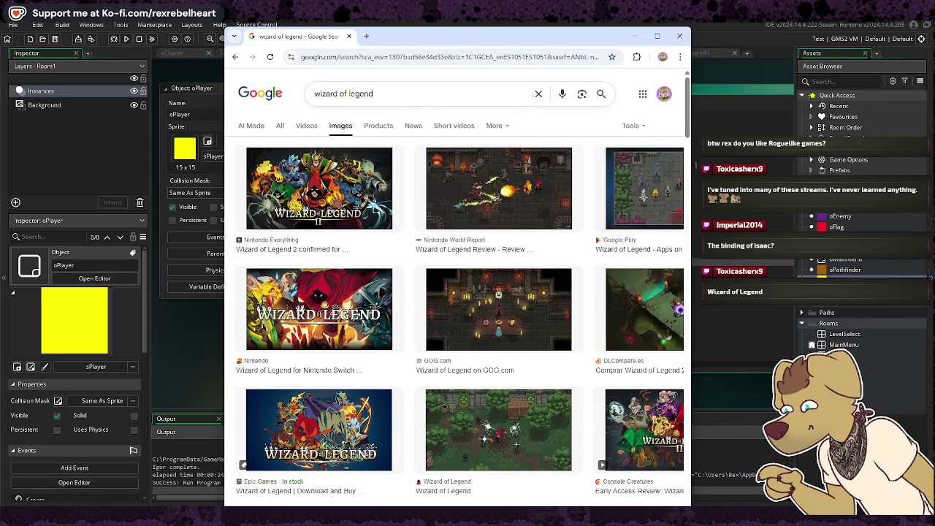
{"action": "left_click_drag", "start_coordinate": [691, 165], "coordinate": [787, 166]}
{"action": "scroll", "coordinate": [648, 253], "scroll_direction": "down", "scroll_amount": 2}
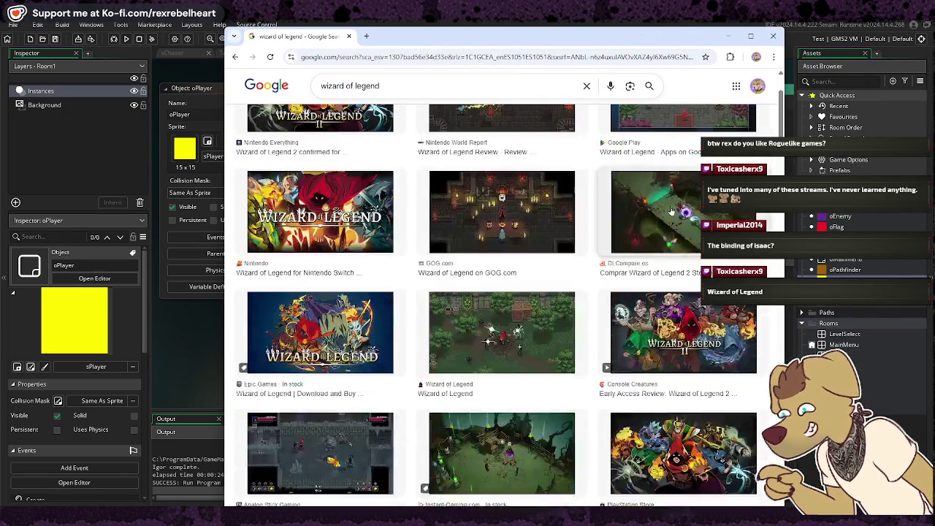
{"action": "left_click", "coordinate": [515, 232]}
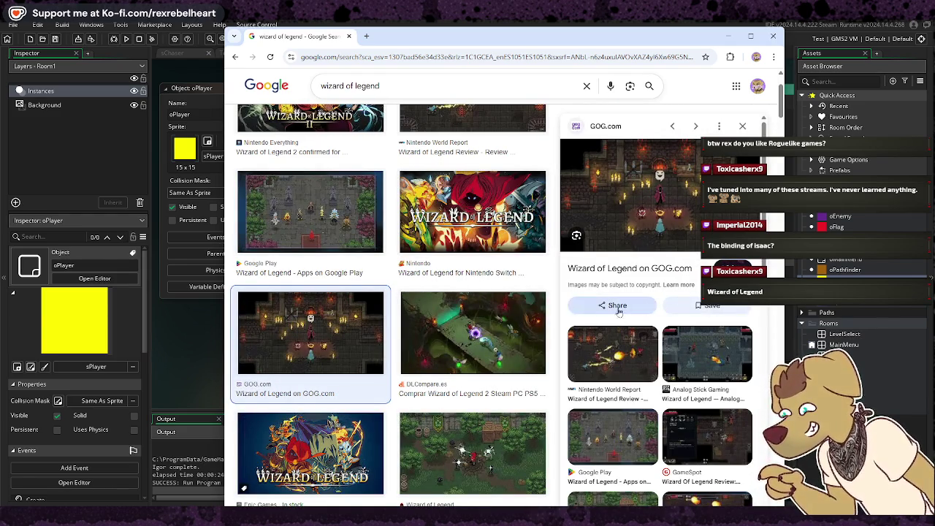
{"action": "scroll", "coordinate": [515, 255], "scroll_direction": "down", "scroll_amount": 1}
{"action": "scroll", "coordinate": [515, 257], "scroll_direction": "down", "scroll_amount": 1}
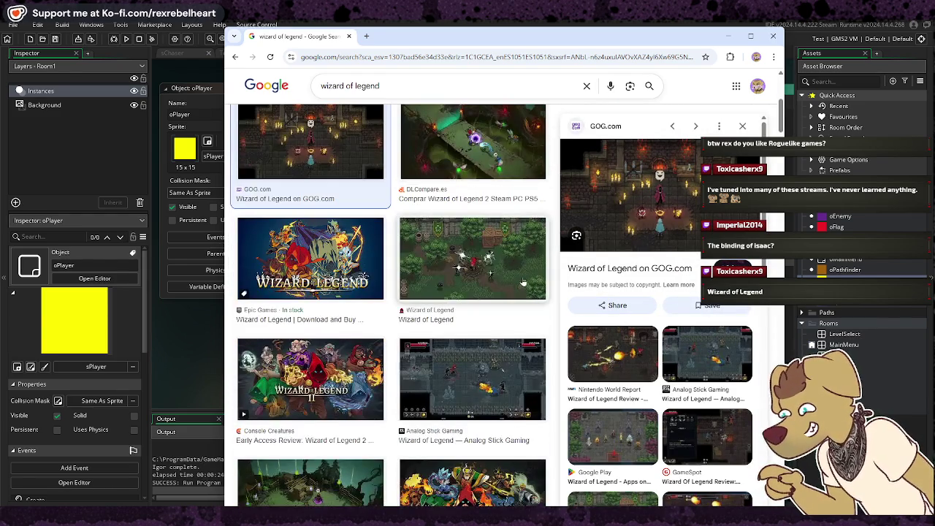
{"action": "left_click", "coordinate": [462, 254]}
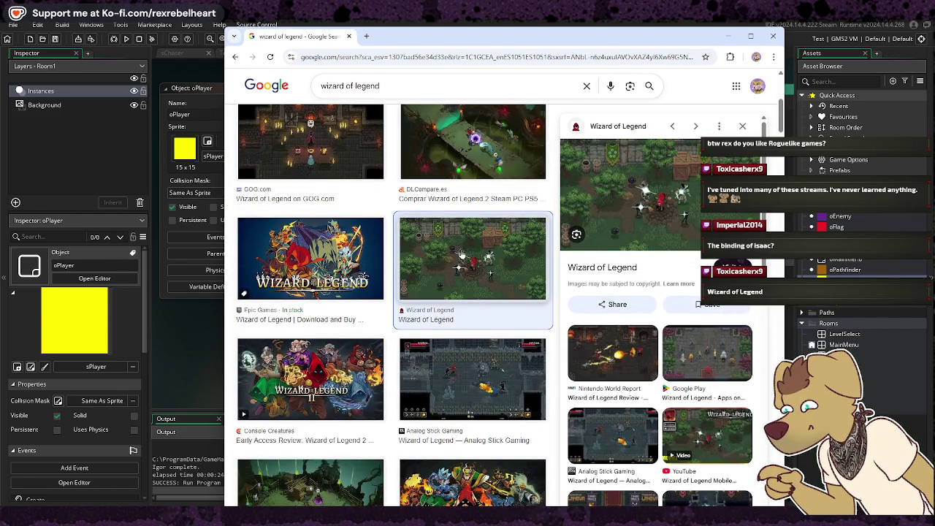
{"action": "left_click", "coordinate": [489, 387]}
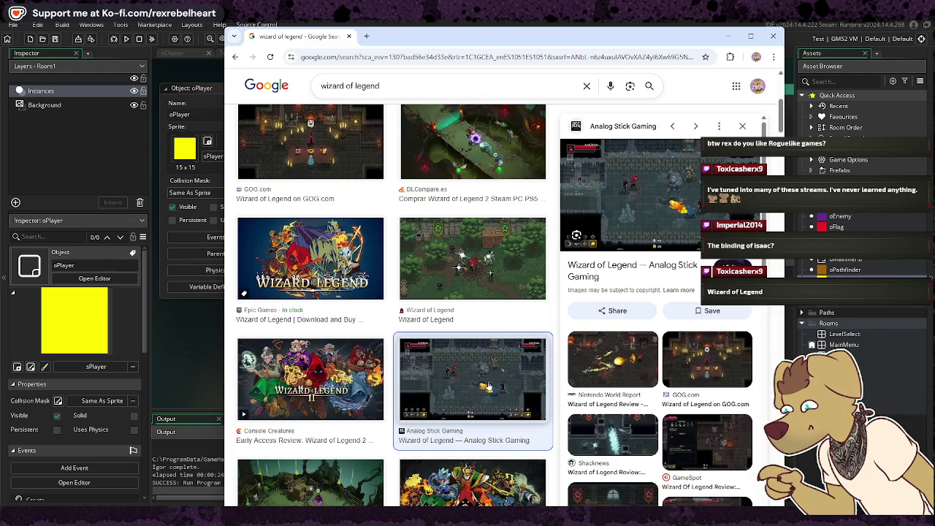
{"action": "scroll", "coordinate": [480, 324], "scroll_direction": "down", "scroll_amount": 3}
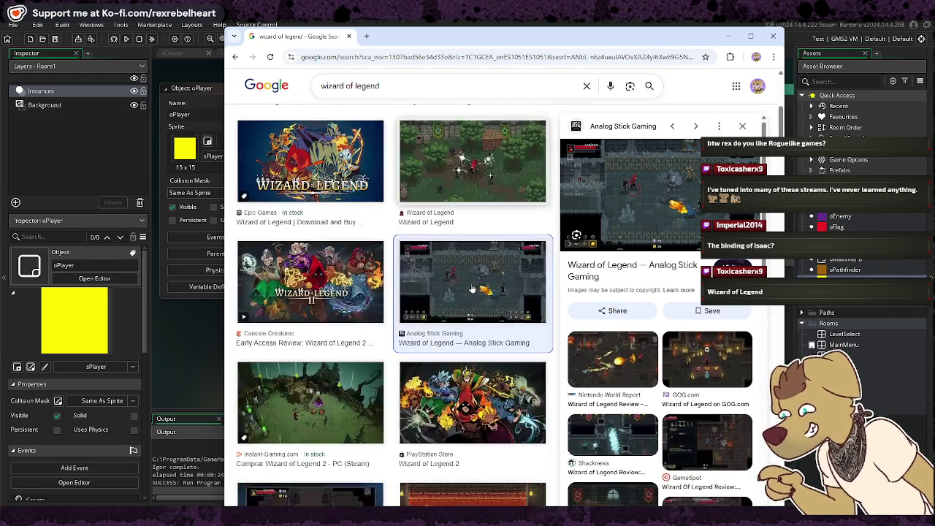
{"action": "scroll", "coordinate": [471, 292], "scroll_direction": "down", "scroll_amount": 3}
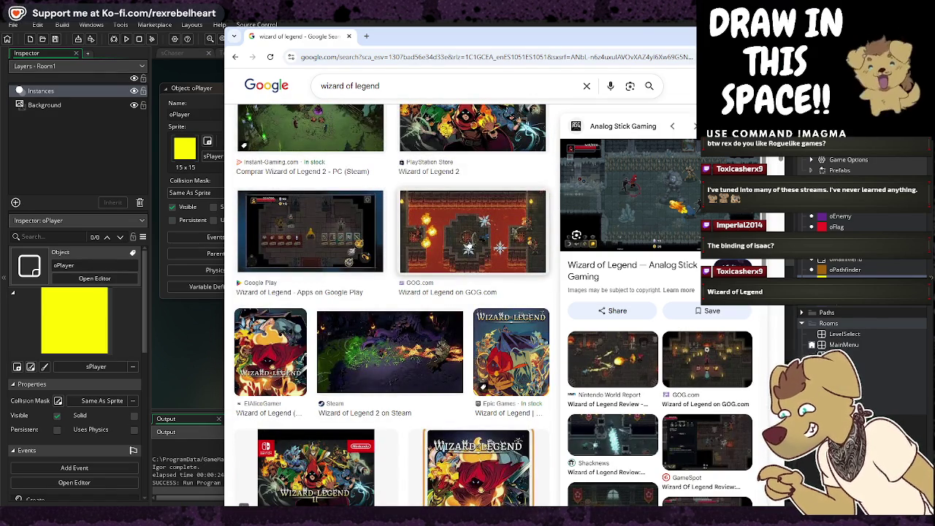
{"action": "scroll", "coordinate": [468, 248], "scroll_direction": "up", "scroll_amount": 1}
{"action": "scroll", "coordinate": [468, 248], "scroll_direction": "up", "scroll_amount": 5}
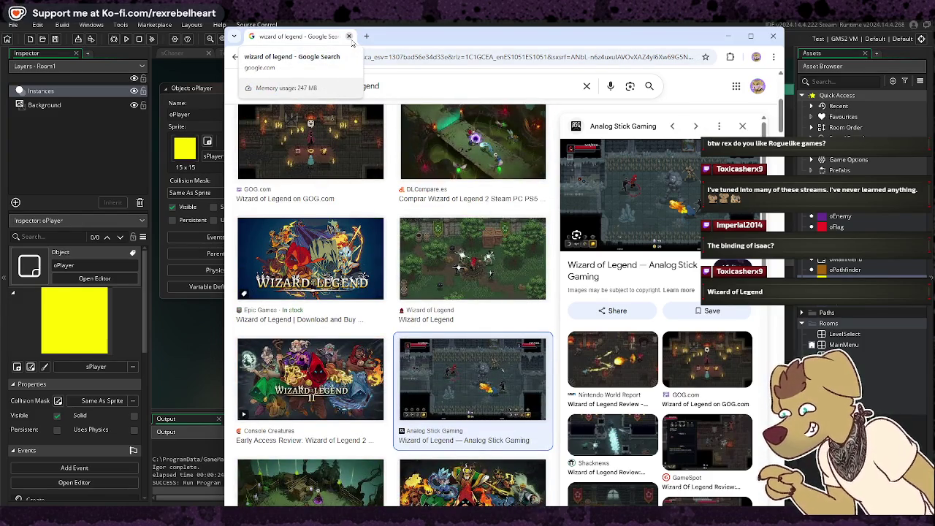
{"action": "scroll", "coordinate": [352, 44], "scroll_direction": "up", "scroll_amount": 5}
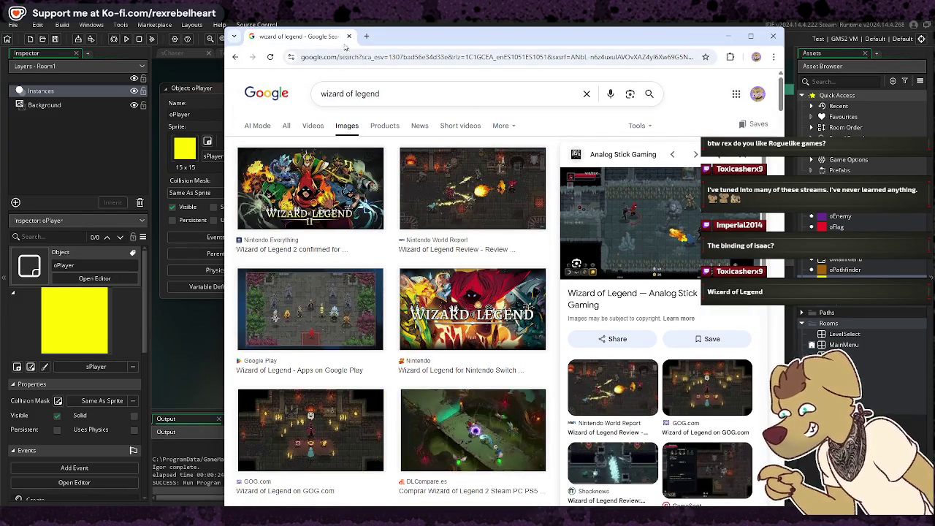
{"action": "left_click", "coordinate": [351, 39]}
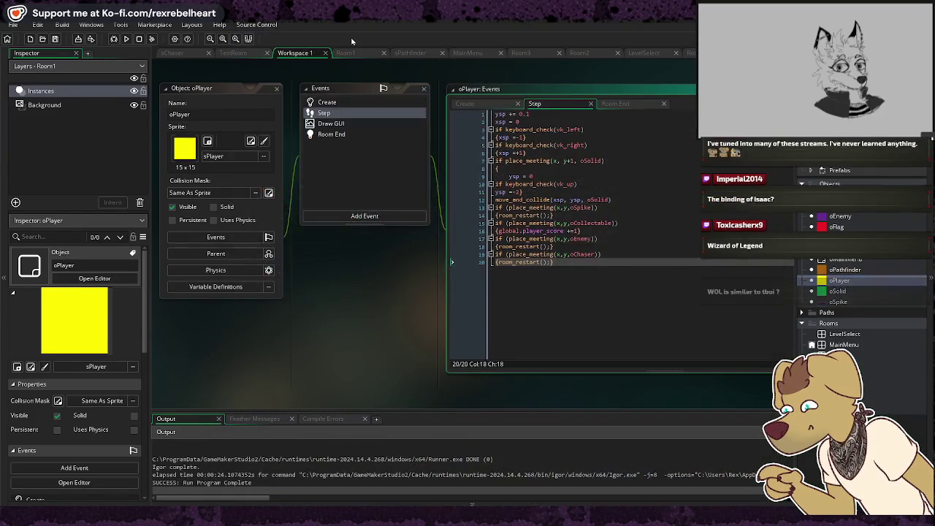
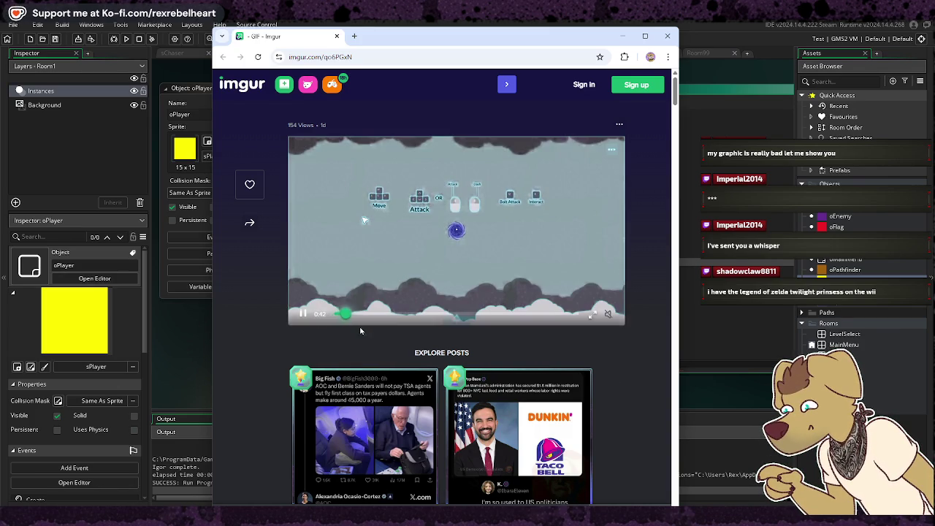
Pause the first gameplay GIF, scrub ahead through later scenes, then rewind to the green hills scene and pause
{"action": "right_click", "coordinate": [373, 321]}
{"action": "left_click", "coordinate": [373, 321]}
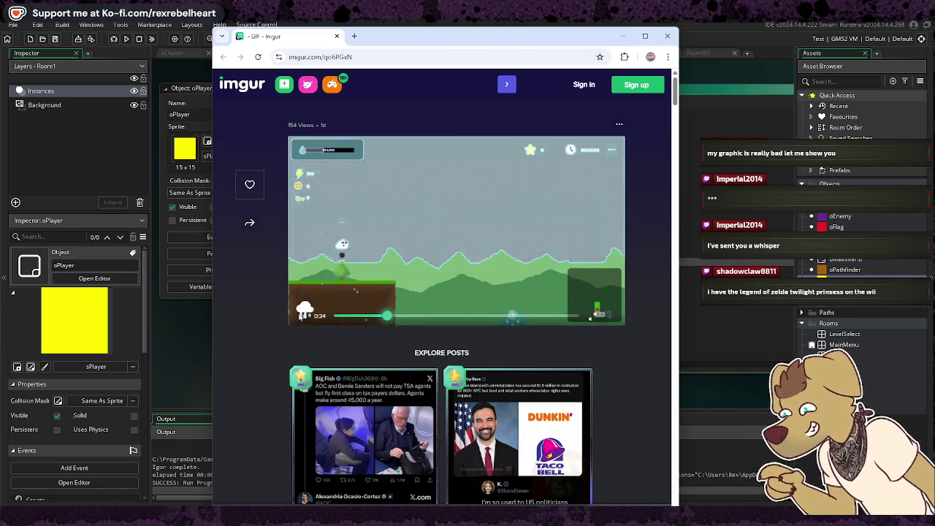
{"action": "left_click", "coordinate": [306, 317]}
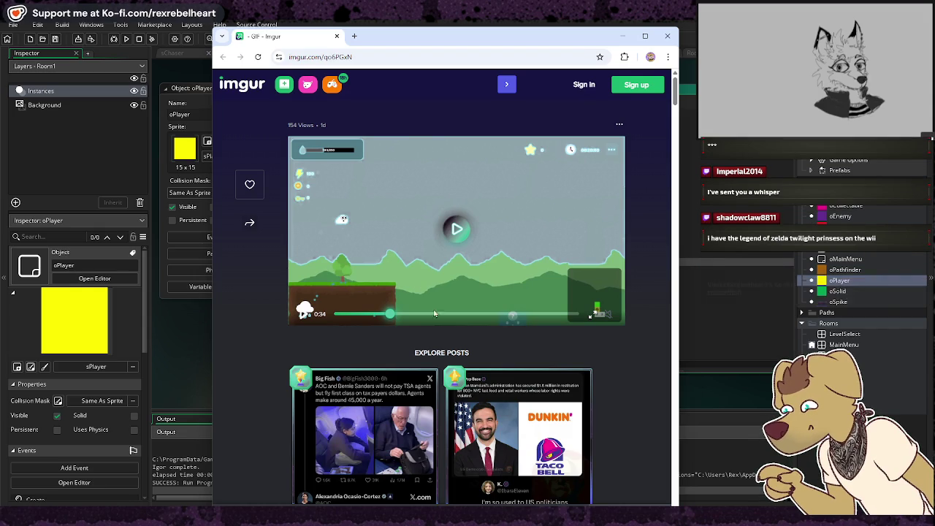
{"action": "left_click", "coordinate": [486, 314]}
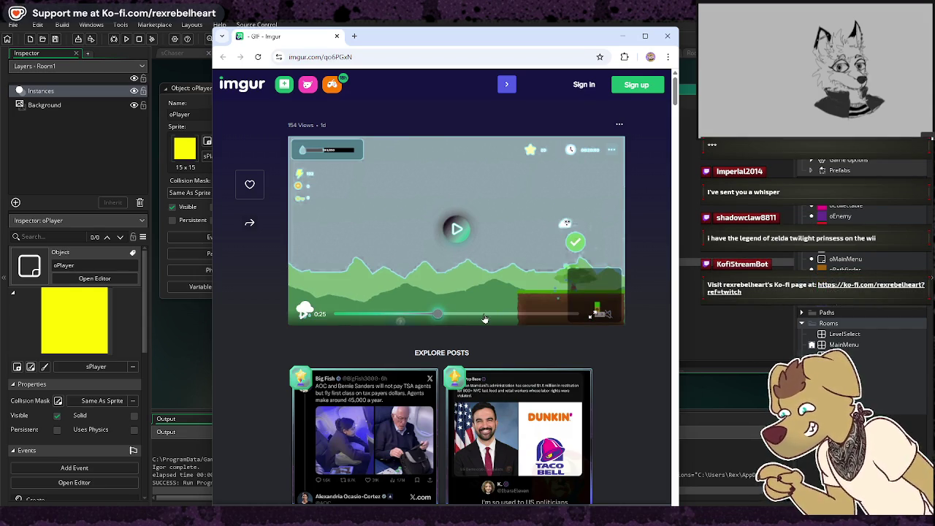
{"action": "left_click", "coordinate": [523, 316]}
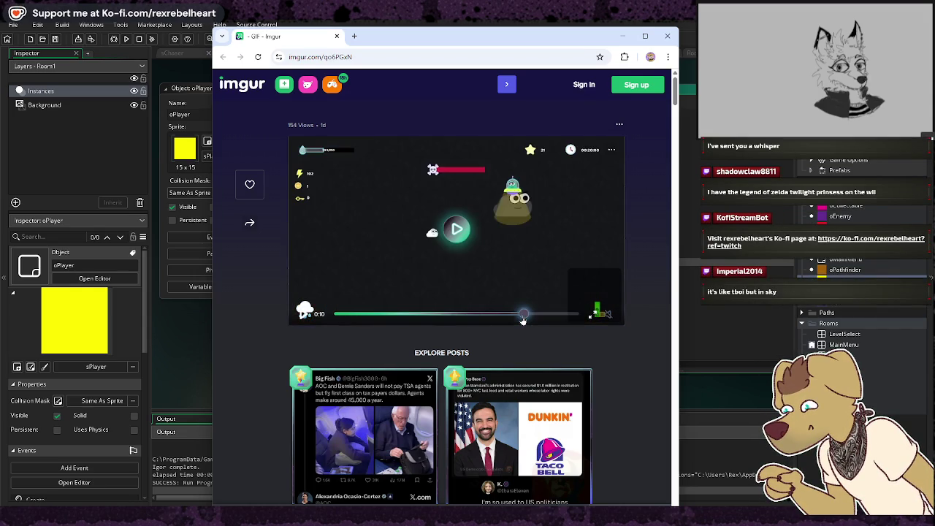
{"action": "left_click", "coordinate": [451, 232]}
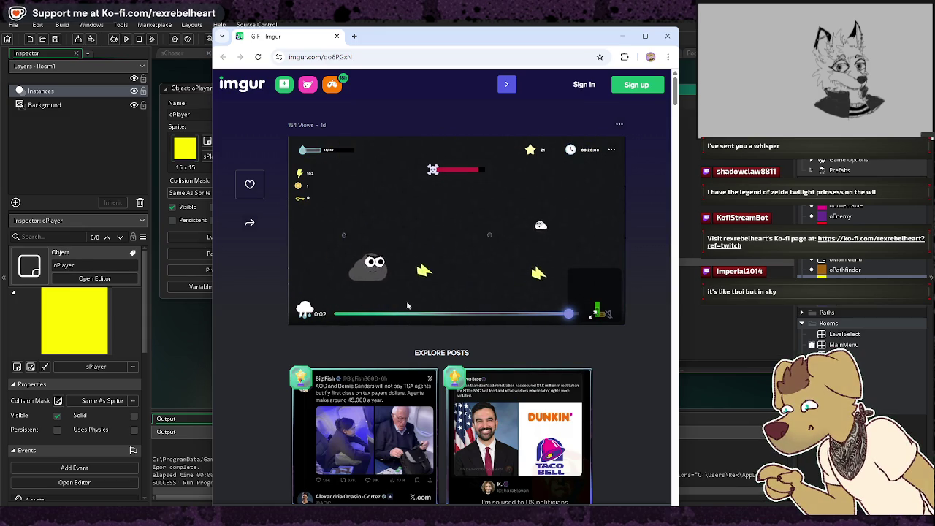
{"action": "left_click", "coordinate": [376, 314]}
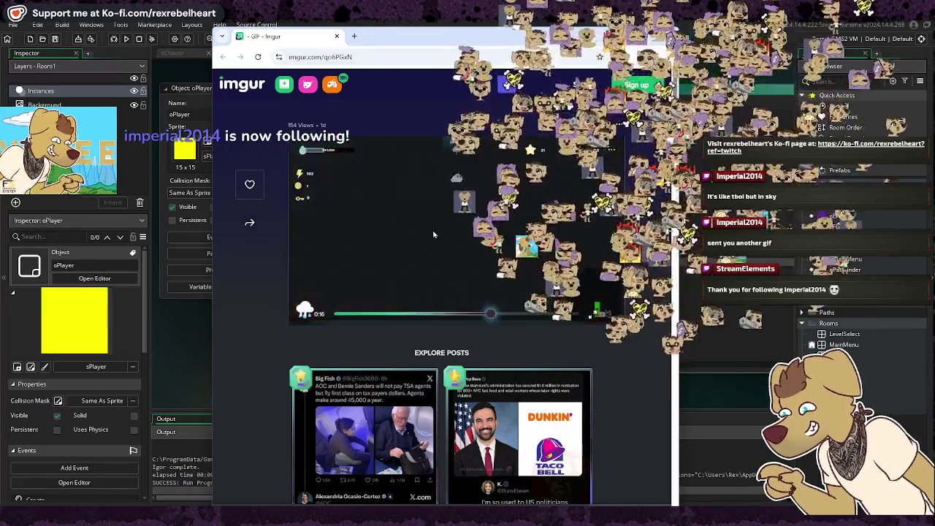
{"action": "left_click", "coordinate": [306, 317]}
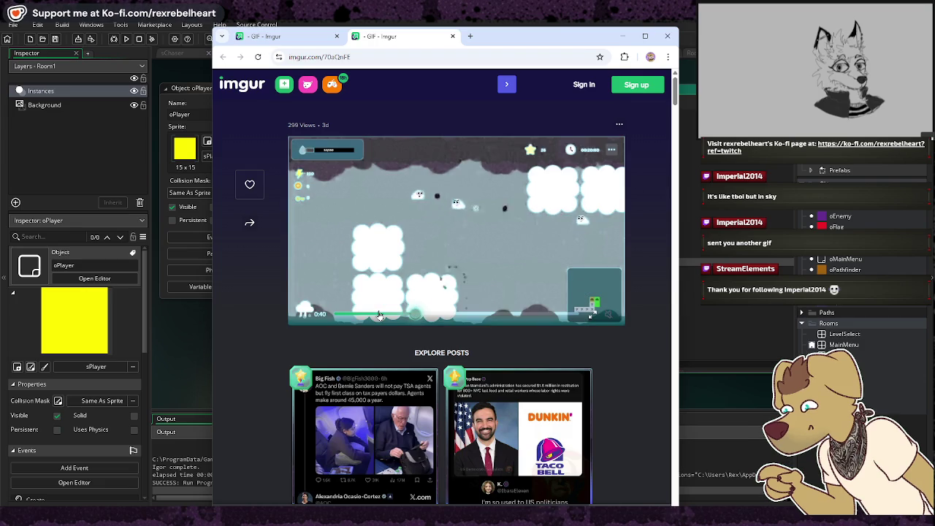
{"action": "left_click", "coordinate": [446, 293]}
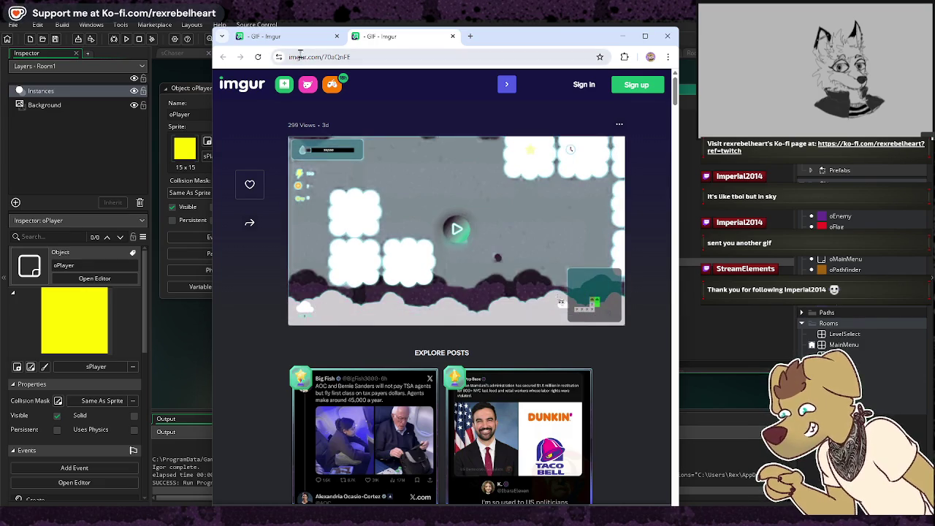
{"action": "left_click", "coordinate": [293, 36]}
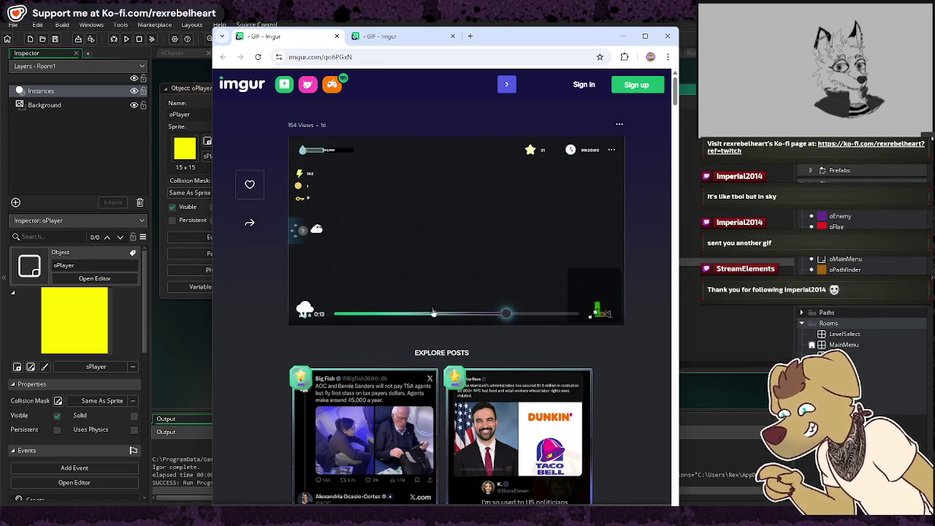
{"action": "left_click", "coordinate": [428, 317]}
{"action": "left_click", "coordinate": [427, 317]}
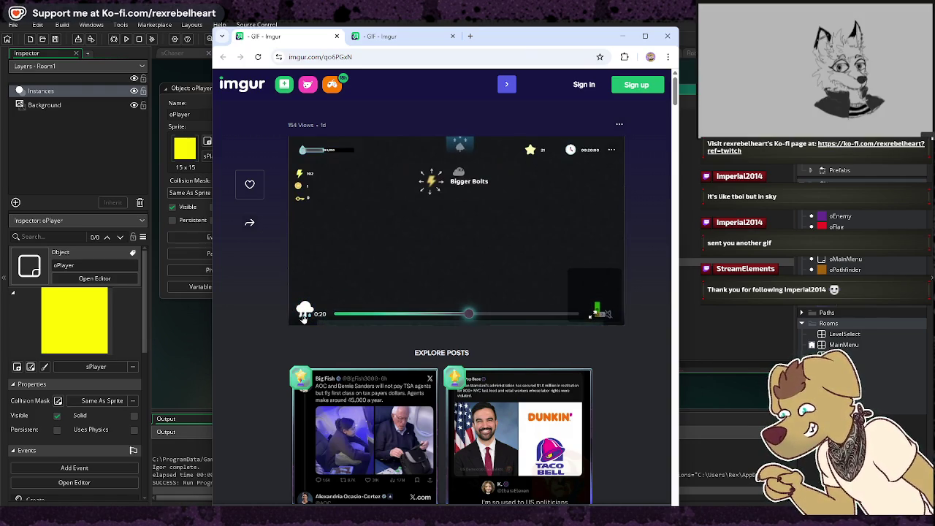
{"action": "key", "text": "ctrl+Tab"}
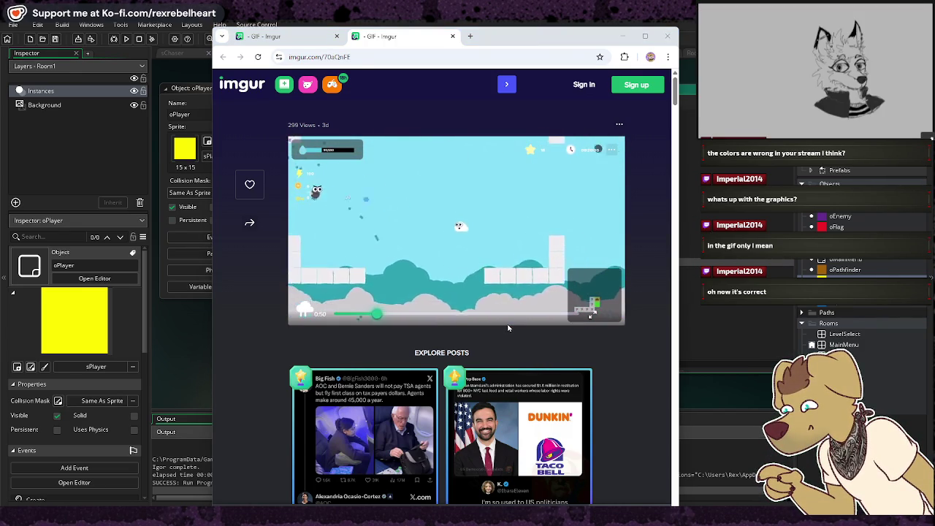
{"action": "left_click", "coordinate": [554, 314]}
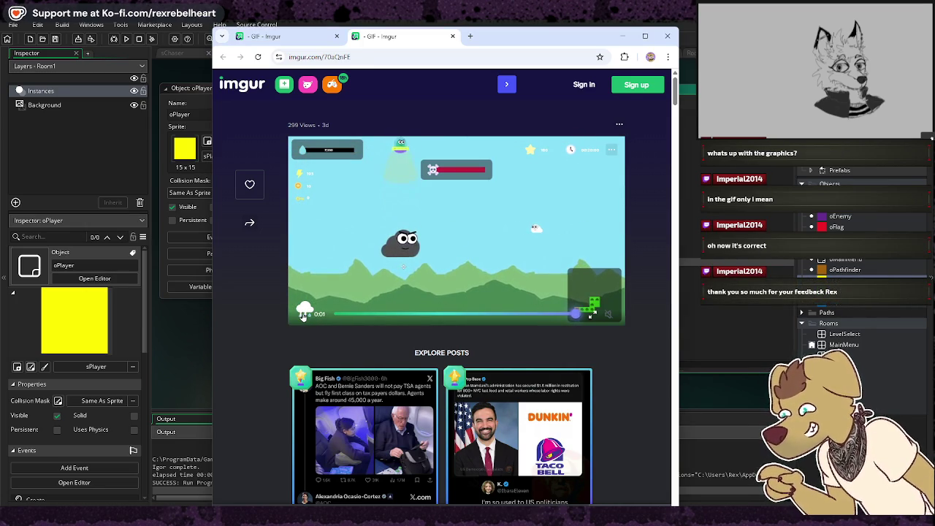
Scrub the second GIF near its start, advance to the cloud-platform section, play it, then pause
{"action": "left_click", "coordinate": [545, 315]}
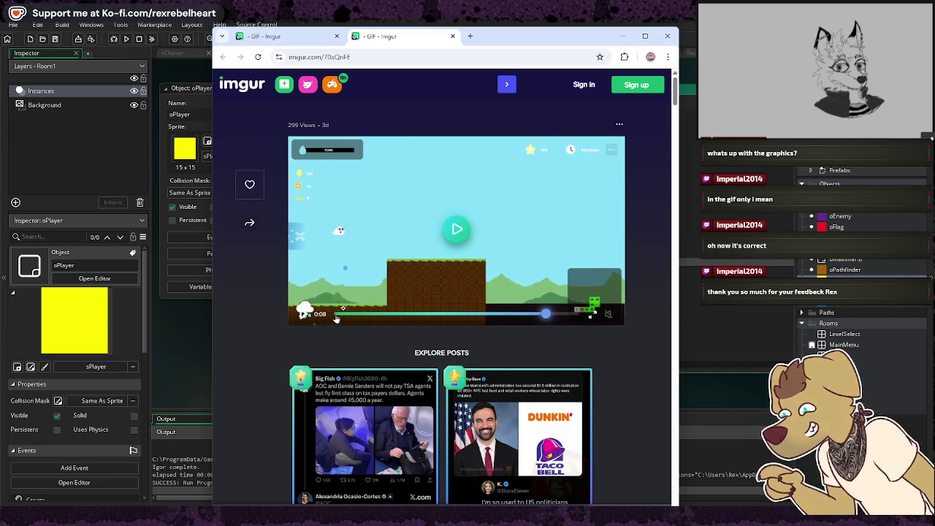
{"action": "left_click", "coordinate": [336, 319]}
{"action": "left_click", "coordinate": [359, 318]}
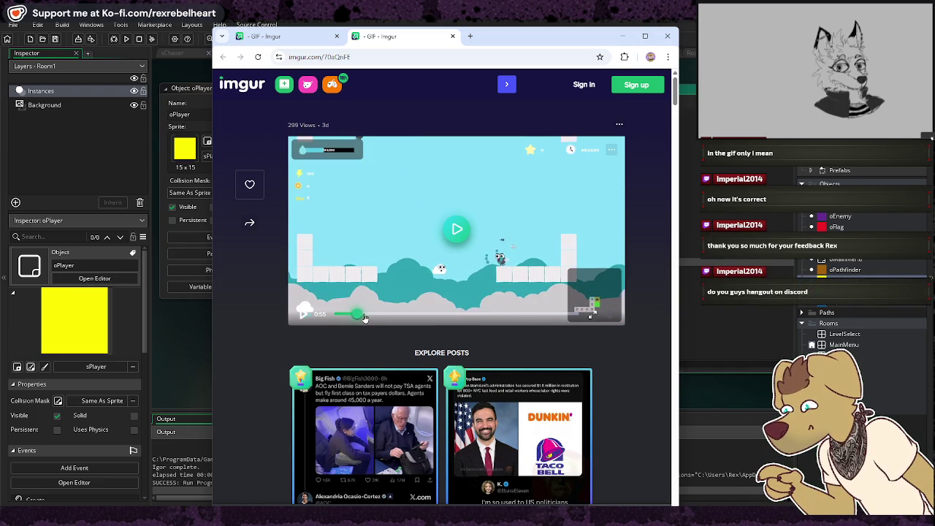
{"action": "left_click", "coordinate": [374, 317]}
{"action": "left_click_drag", "start_coordinate": [385, 316], "coordinate": [435, 315]}
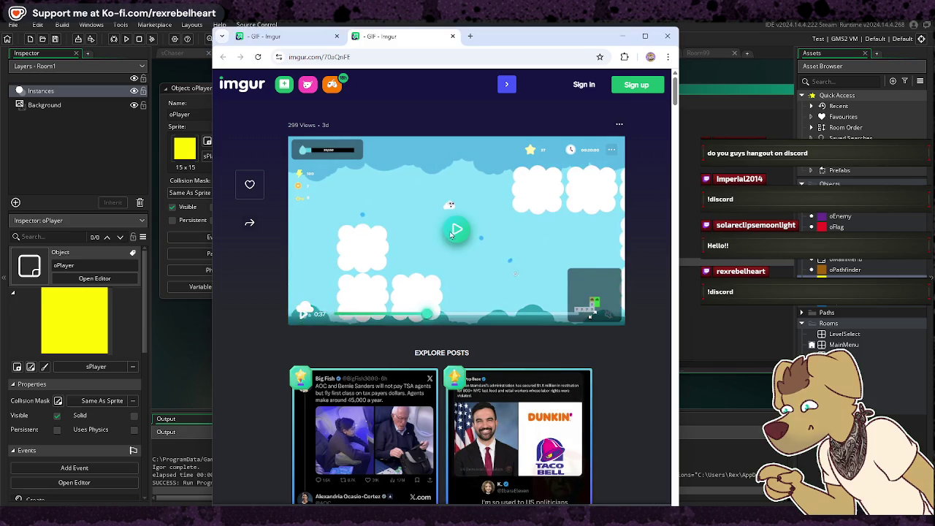
{"action": "left_click", "coordinate": [343, 319]}
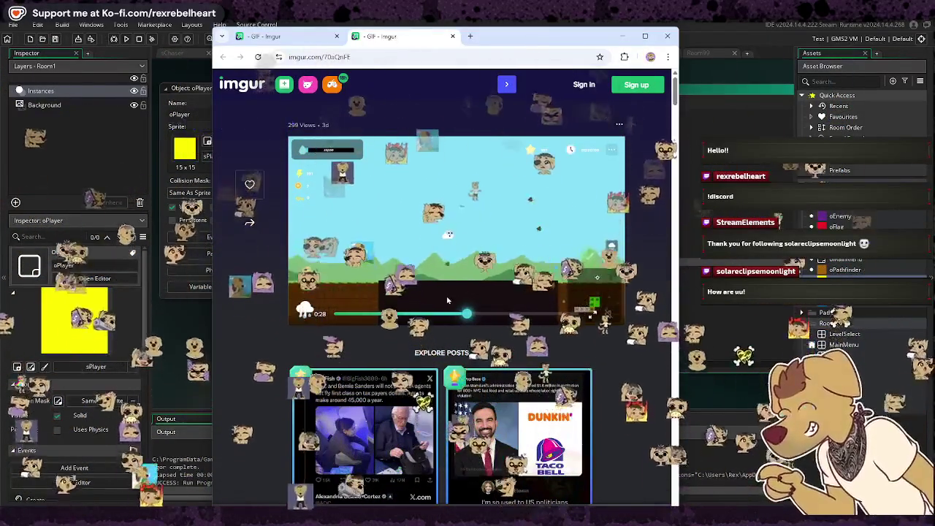
{"action": "left_click", "coordinate": [460, 219]}
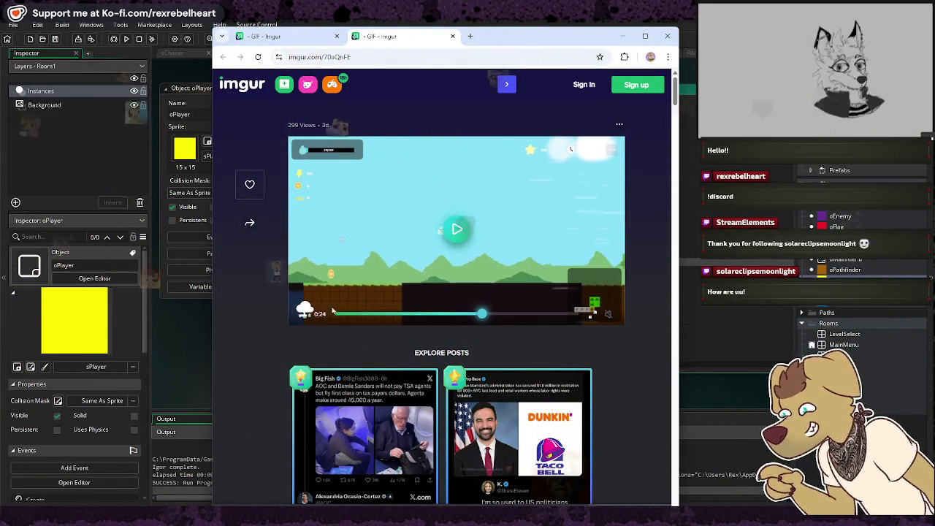
{"action": "left_click", "coordinate": [304, 312]}
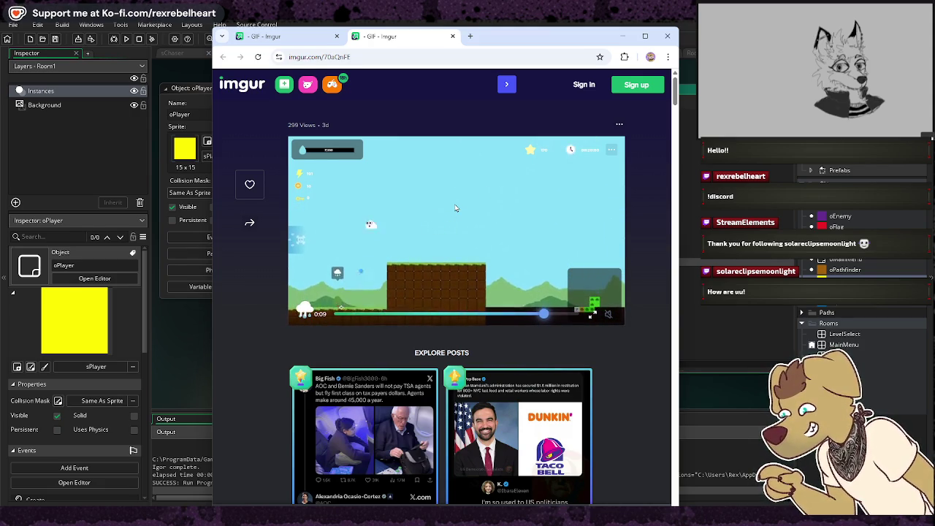
{"action": "left_click", "coordinate": [471, 314]}
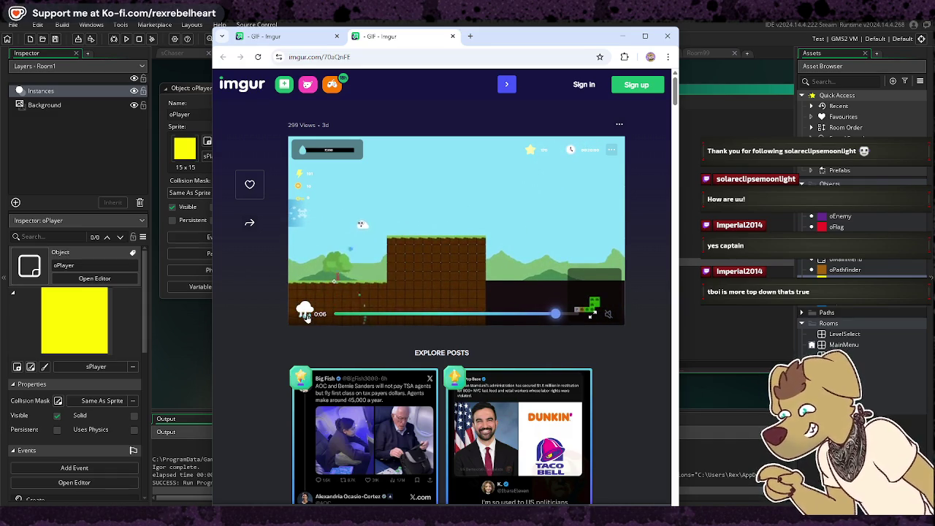
{"action": "left_click", "coordinate": [337, 223]}
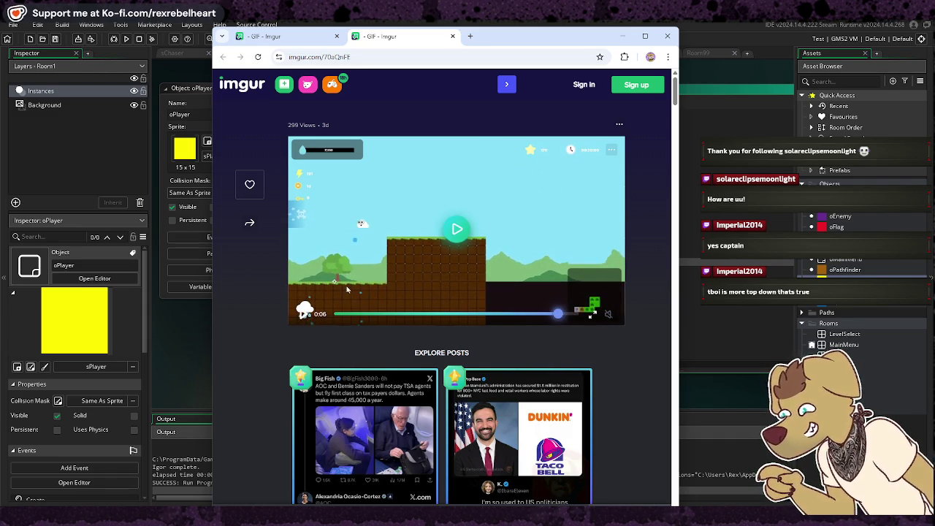
{"action": "left_click", "coordinate": [303, 320]}
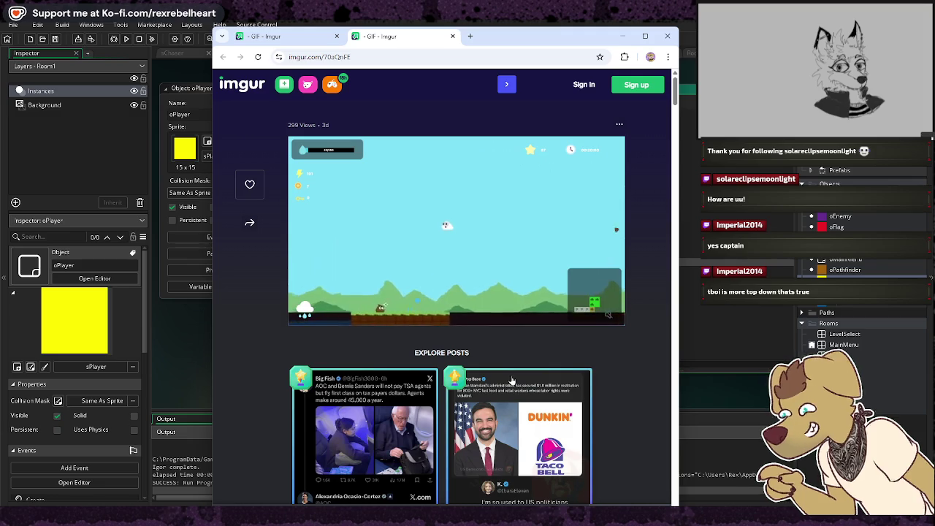
{"action": "mouse_move", "coordinate": [448, 282]}
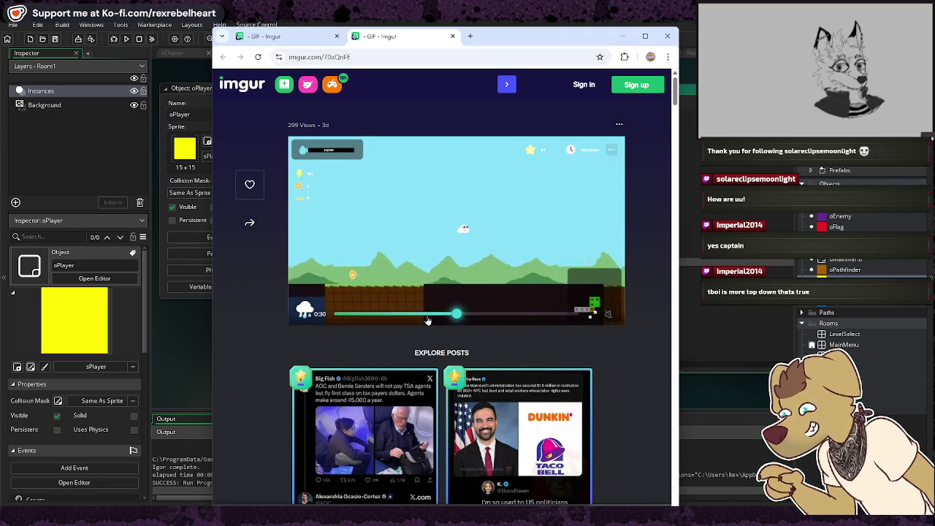
{"action": "left_click", "coordinate": [390, 315]}
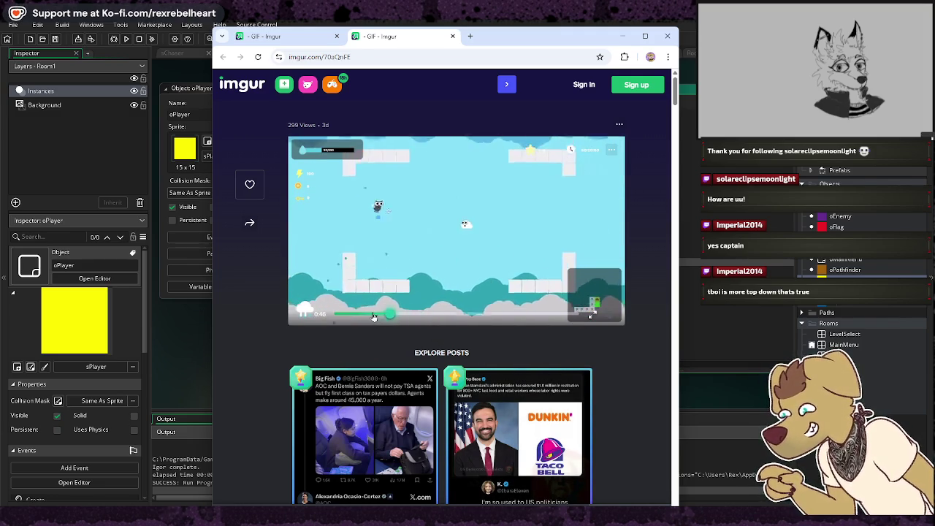
{"action": "left_click", "coordinate": [459, 315]}
{"action": "left_click", "coordinate": [533, 315]}
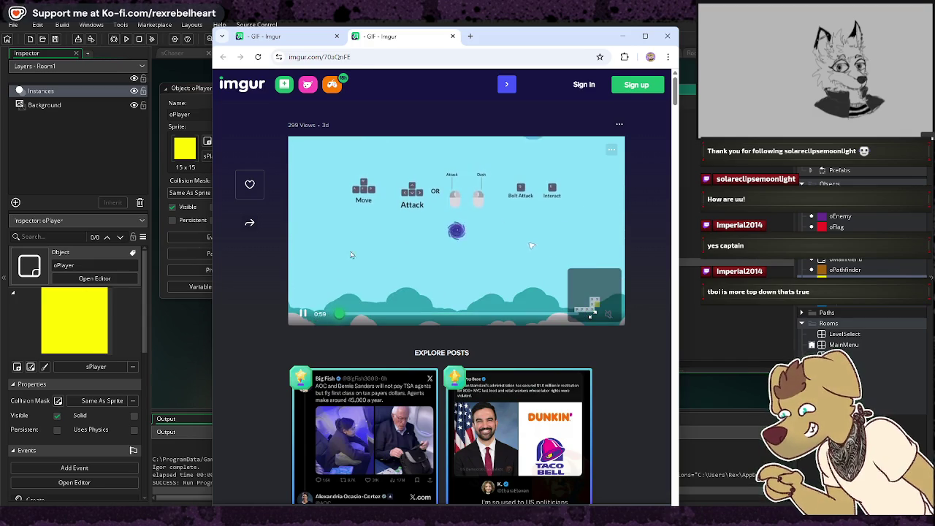
{"action": "mouse_move", "coordinate": [307, 316]}
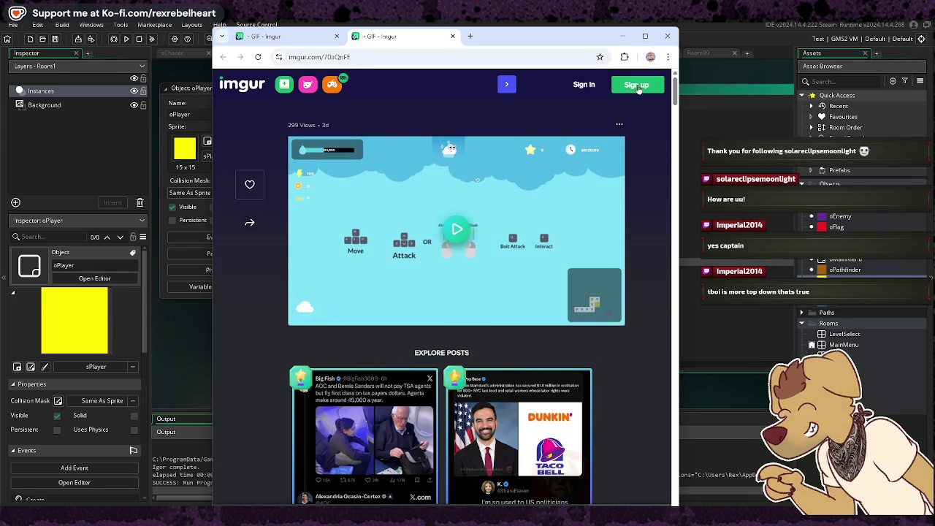
{"action": "left_click", "coordinate": [666, 37]}
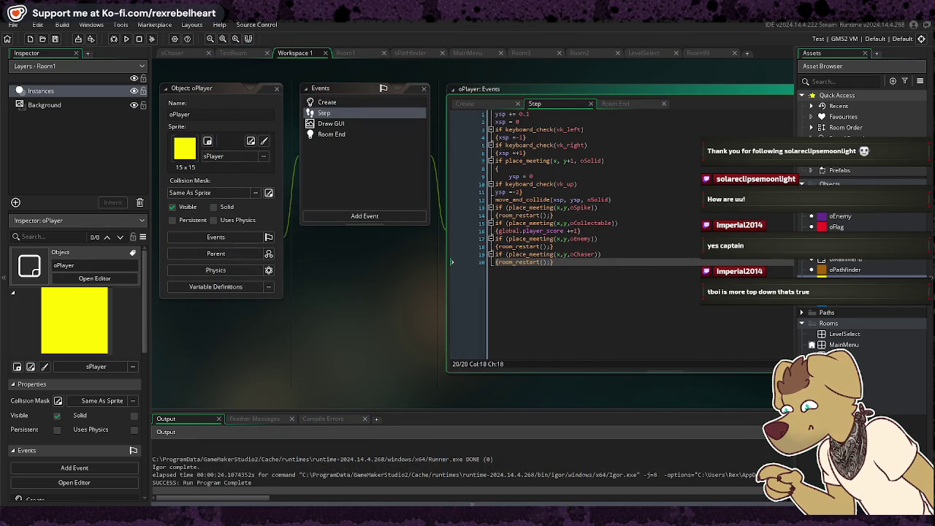
Back in GameMaker, select Room3 among the game's rooms
{"action": "mouse_move", "coordinate": [542, 515]}
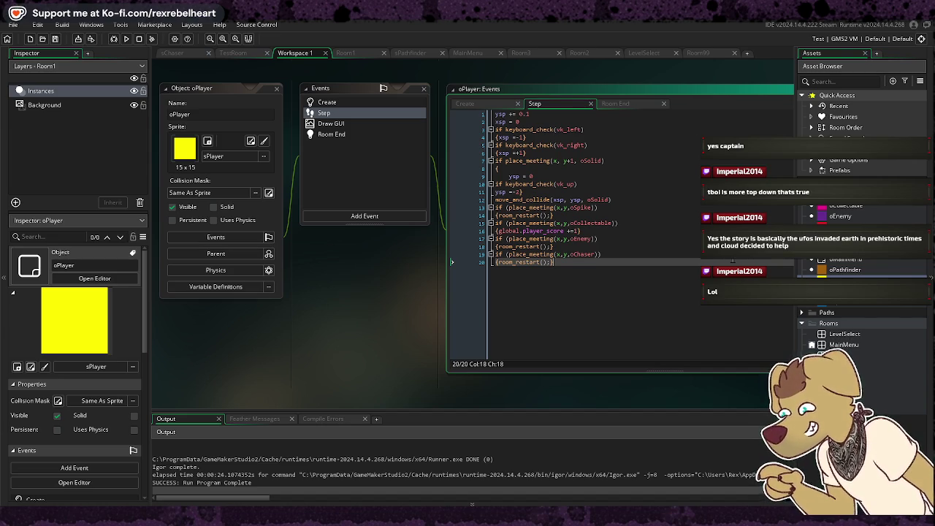
{"action": "left_click", "coordinate": [847, 366]}
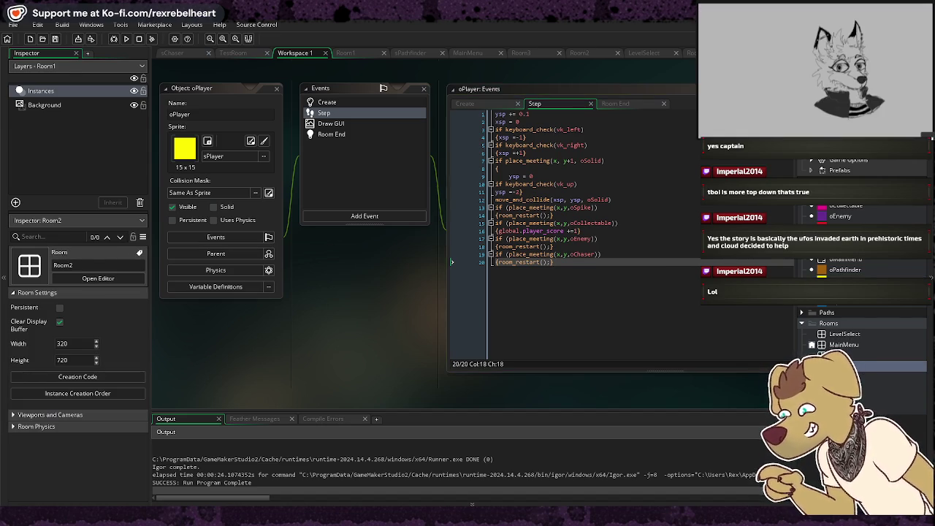
Run the game, start a new game from the menu, and move onto the middle platform
{"action": "left_click", "coordinate": [138, 40]}
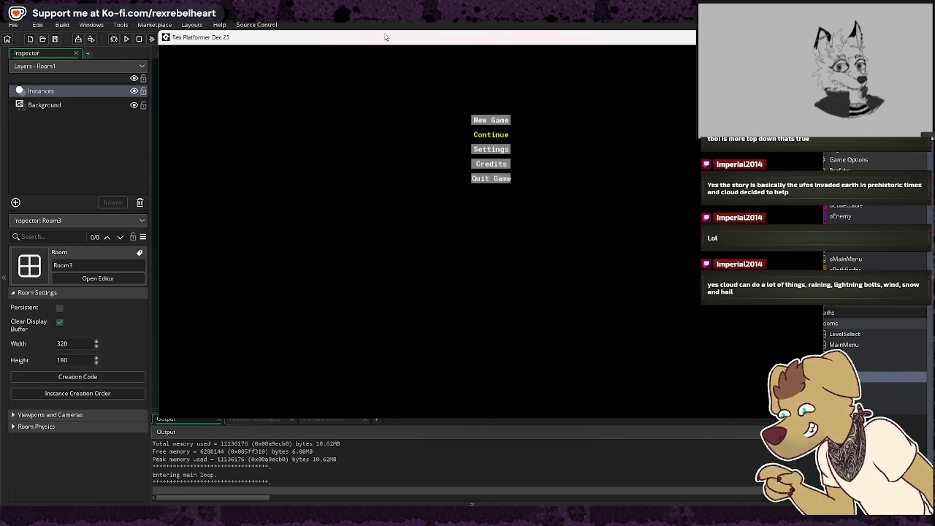
{"action": "key", "text": "Up"}
{"action": "key", "text": "Return"}
{"action": "key", "text": "Right"}
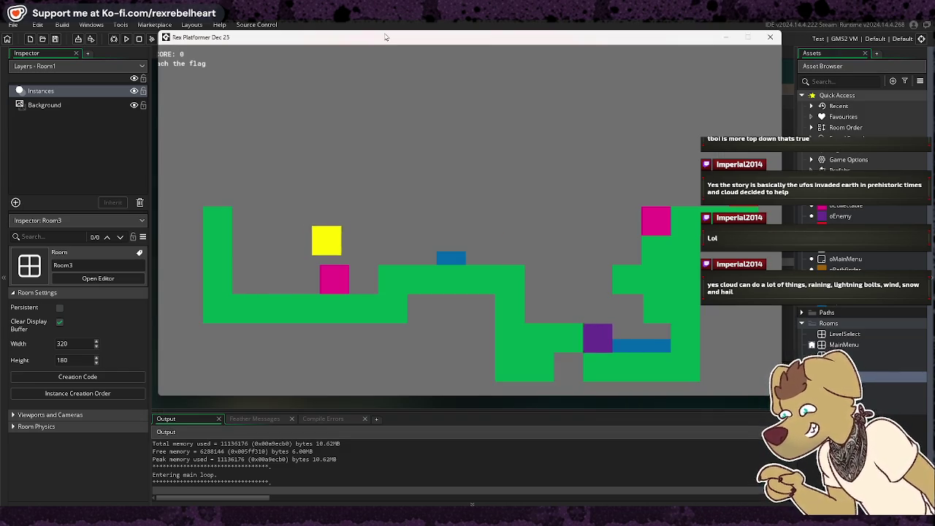
{"action": "key", "text": "space"}
{"action": "key", "text": "space"}
{"action": "key", "text": "space"}
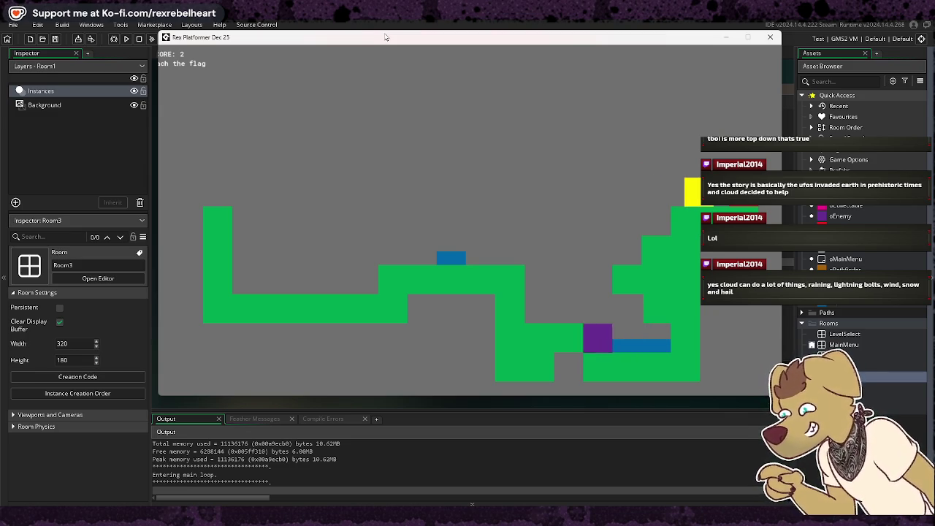
Finish the first level, then climb the green stairs collecting a pink block
{"action": "key", "text": "Right"}
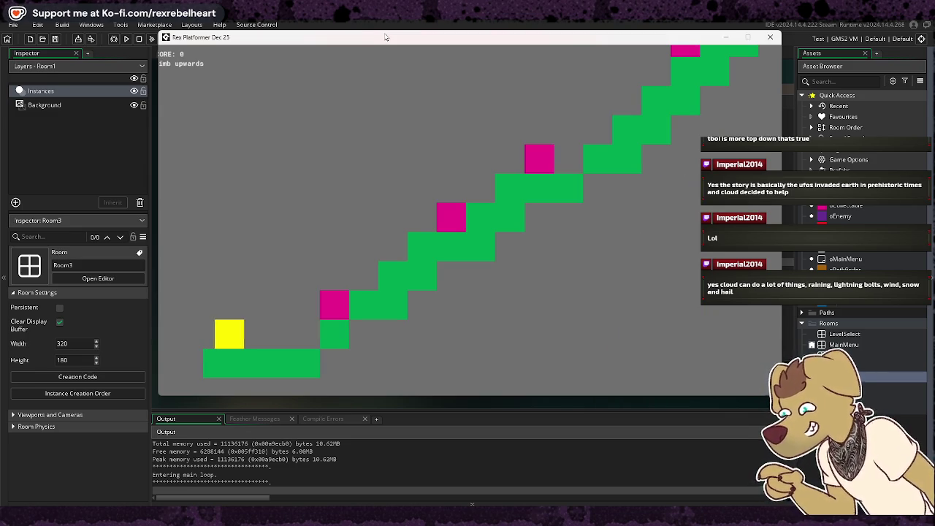
{"action": "key", "text": "Right"}
{"action": "key", "text": "Up"}
{"action": "key", "text": "Right"}
{"action": "key", "text": "Up"}
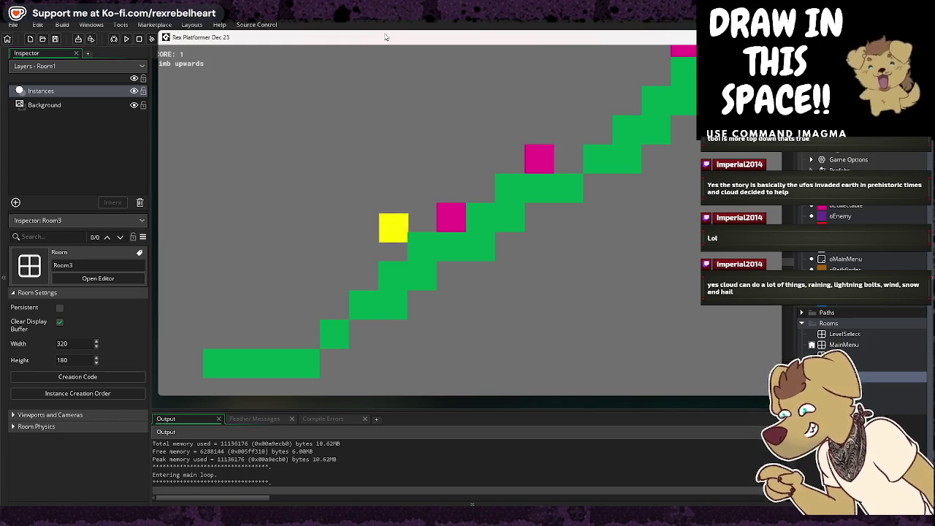
{"action": "key", "text": "Up"}
{"action": "key", "text": "Right"}
{"action": "key", "text": "Right"}
{"action": "key", "text": "Up"}
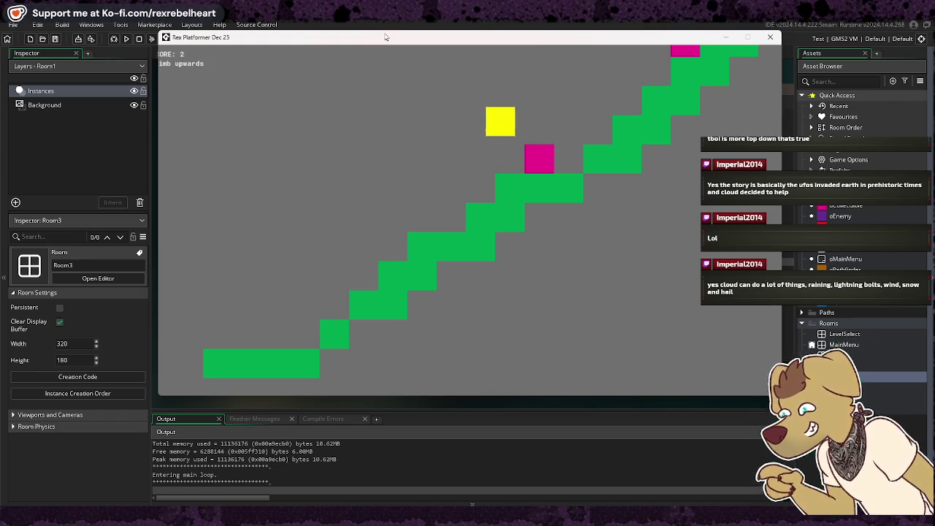
{"action": "key", "text": "Right"}
{"action": "key", "text": "Up"}
{"action": "key", "text": "Left"}
{"action": "key", "text": "Left"}
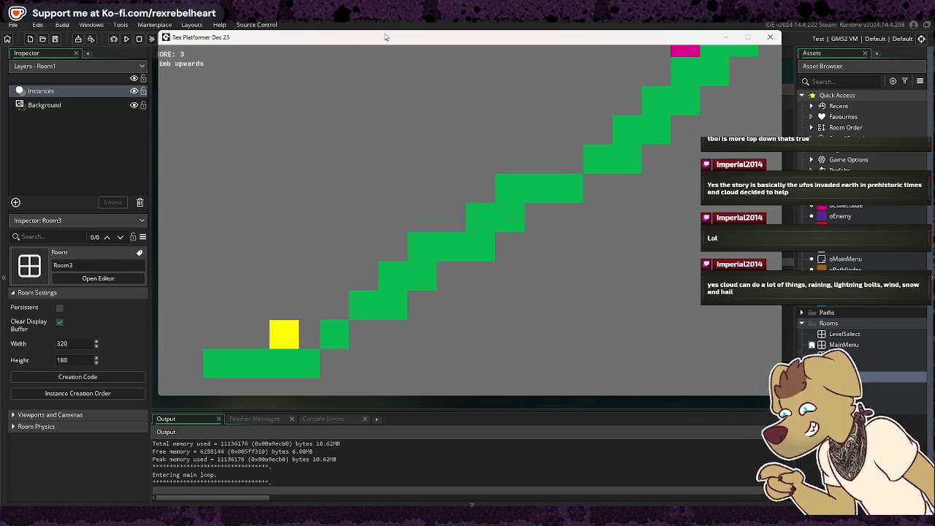
Hop around the bottom-left ground, let the player fall off the level, and close the game
{"action": "key", "text": "Up"}
{"action": "key", "text": "Right"}
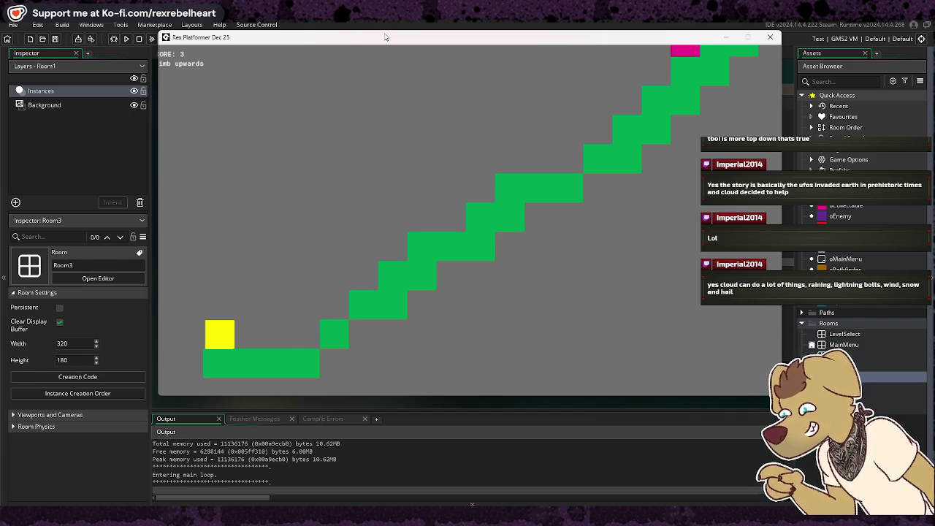
{"action": "key", "text": "Right"}
{"action": "key", "text": "Up"}
{"action": "key", "text": "Up"}
{"action": "key", "text": "Left"}
{"action": "key", "text": "Right"}
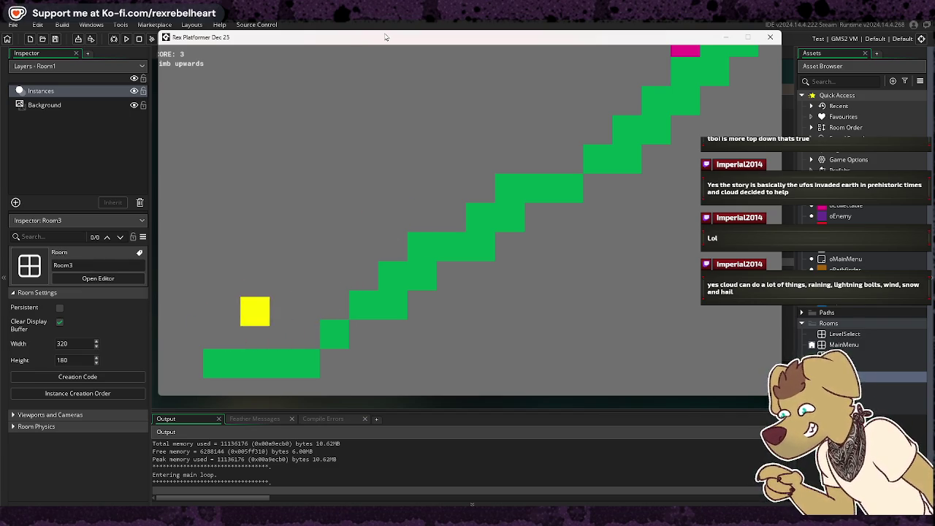
{"action": "key", "text": "Left"}
{"action": "key", "text": "Right"}
{"action": "key", "text": "Left"}
{"action": "key", "text": "Up"}
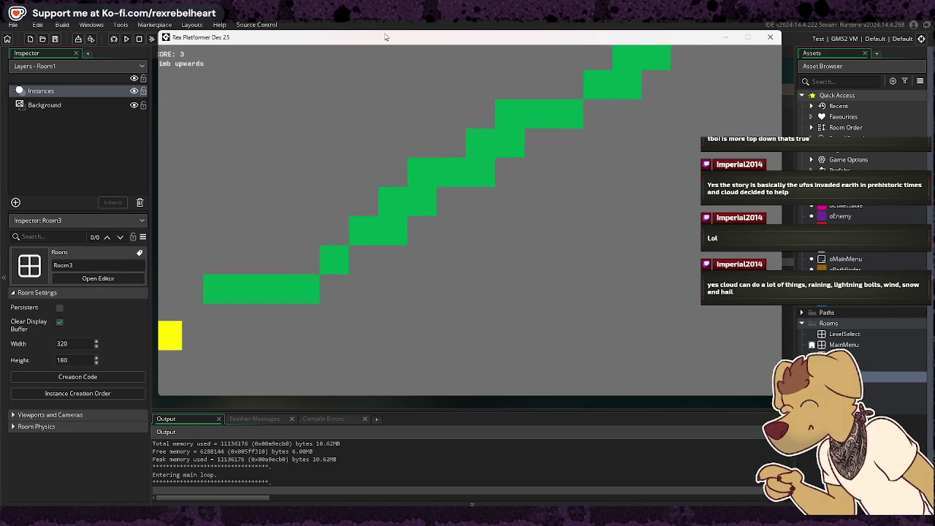
{"action": "key", "text": "Right"}
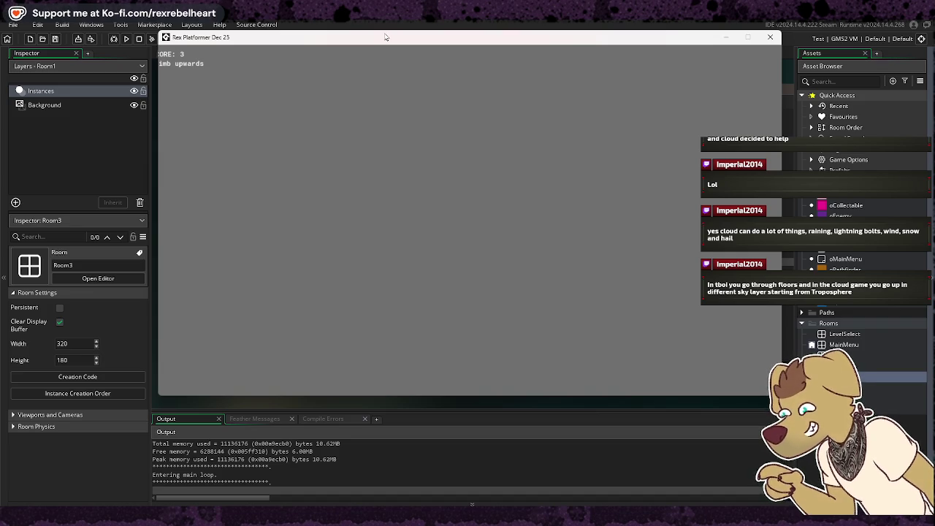
{"action": "left_click", "coordinate": [771, 38]}
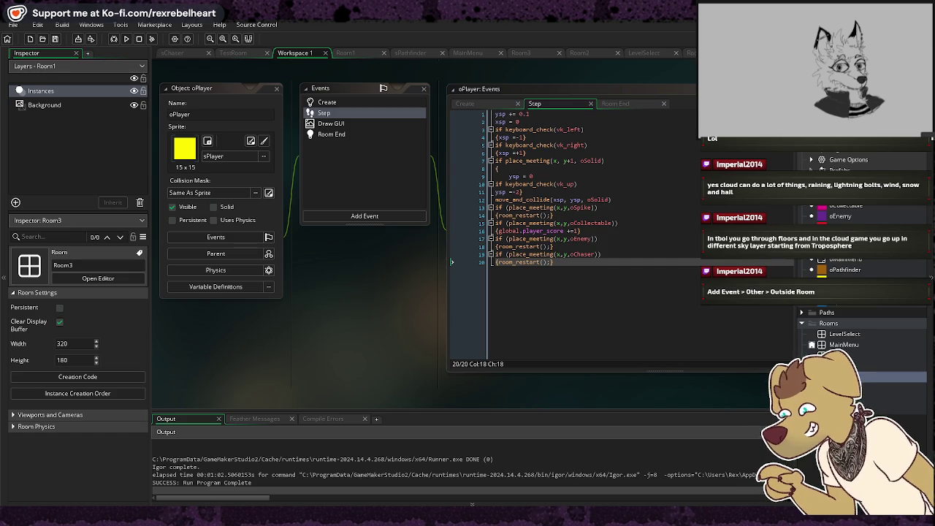
Check Room2's 320×720 layout, then return to the oPlayer object's events
{"action": "double_click", "coordinate": [857, 363]}
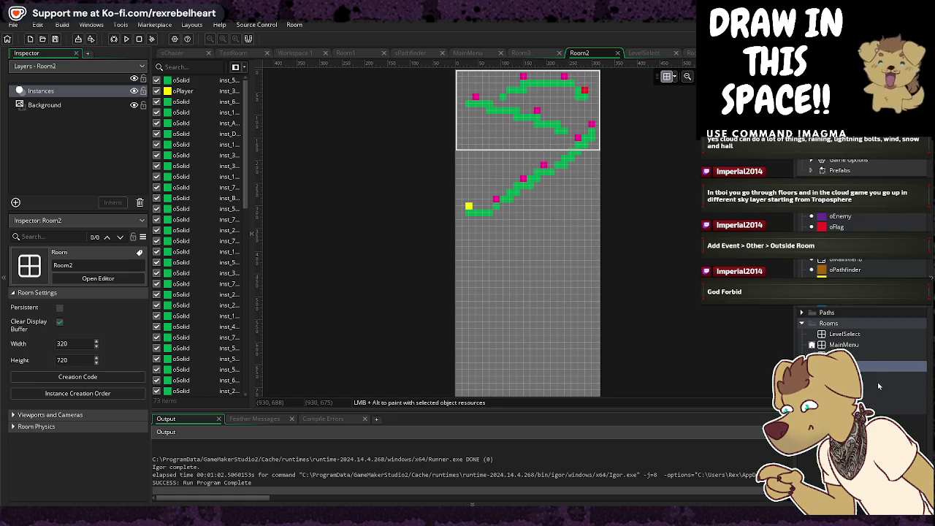
{"action": "left_click", "coordinate": [294, 52]}
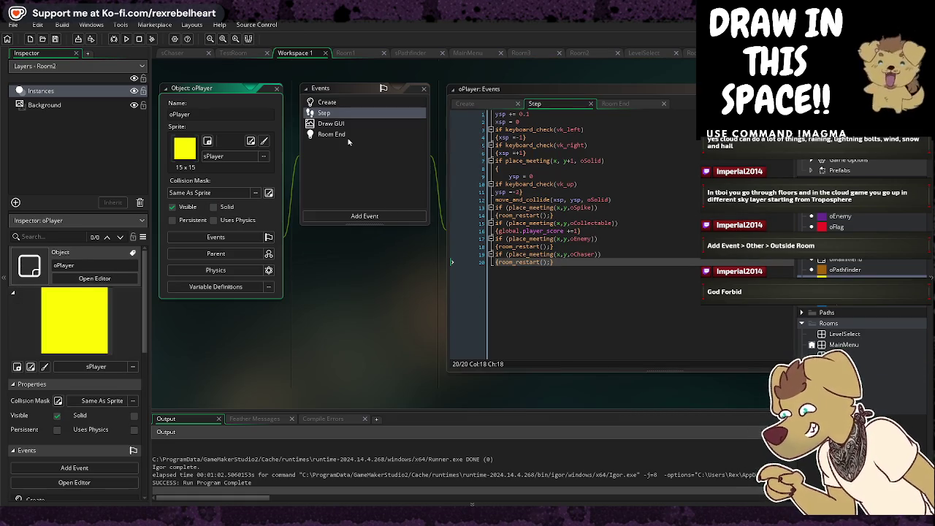
Add an Outside Room event to oPlayer using GML Code, and type room_restart
{"action": "left_click", "coordinate": [362, 216]}
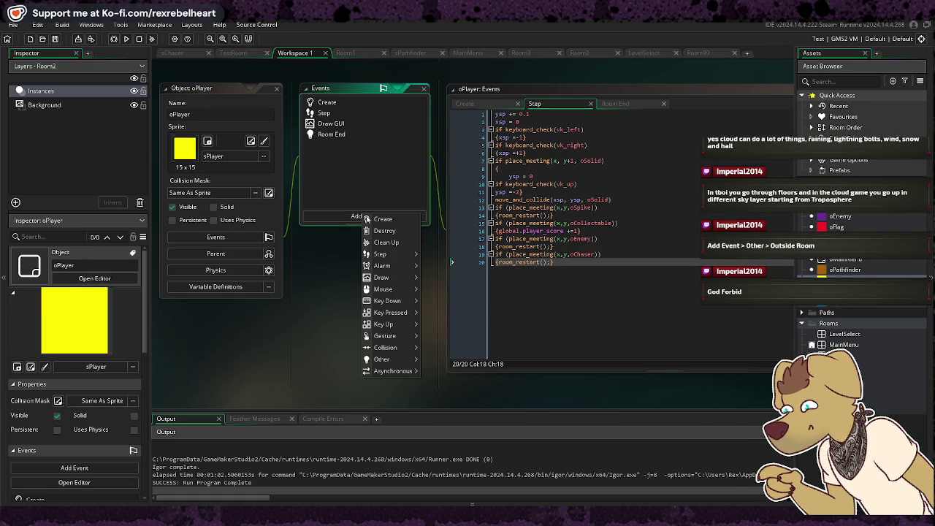
{"action": "mouse_move", "coordinate": [417, 358]}
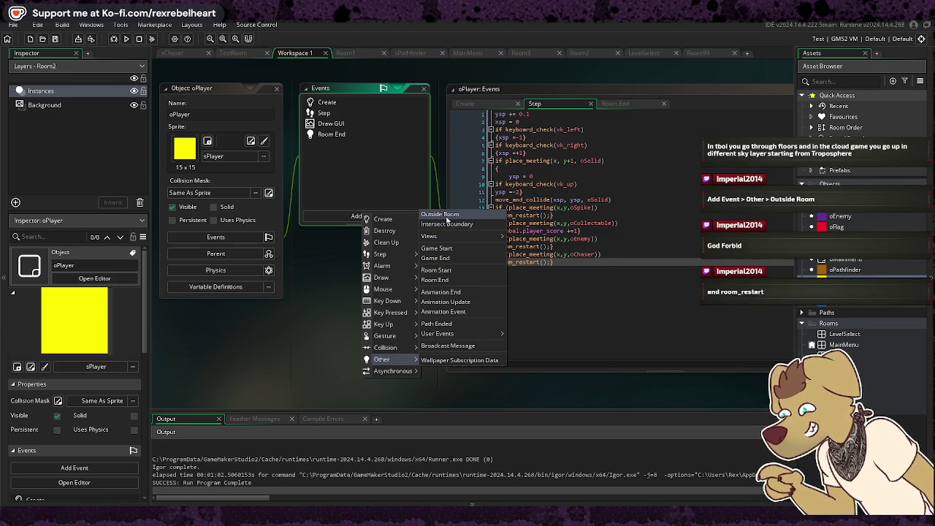
{"action": "left_click", "coordinate": [446, 218]}
{"action": "left_click", "coordinate": [566, 359]}
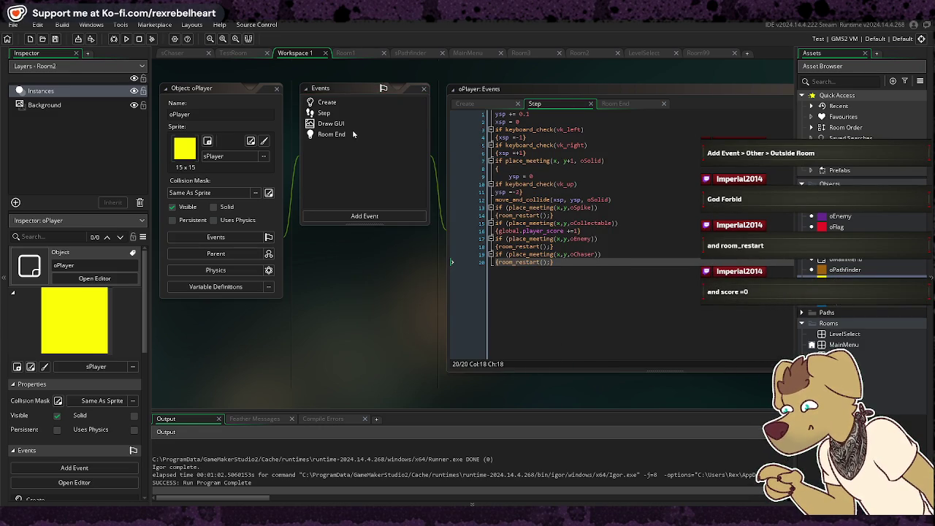
{"action": "left_click", "coordinate": [360, 218]}
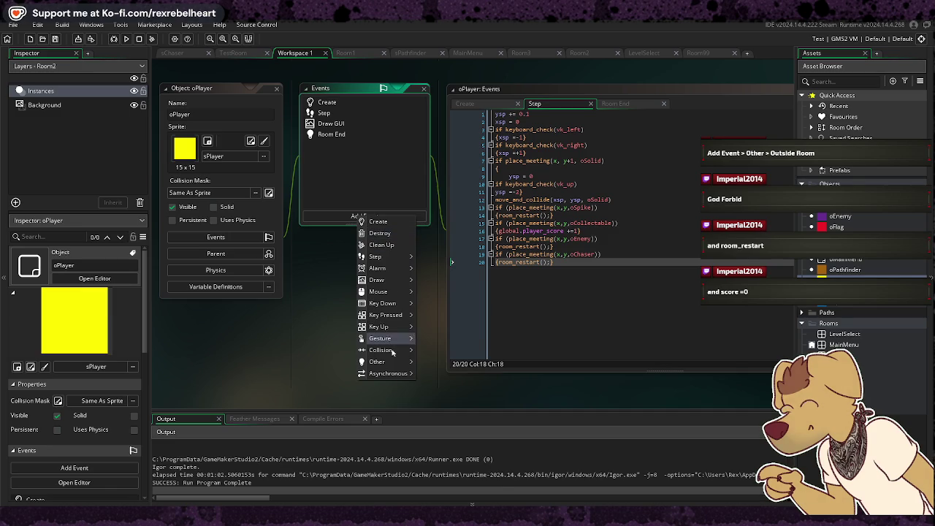
{"action": "mouse_move", "coordinate": [389, 363]}
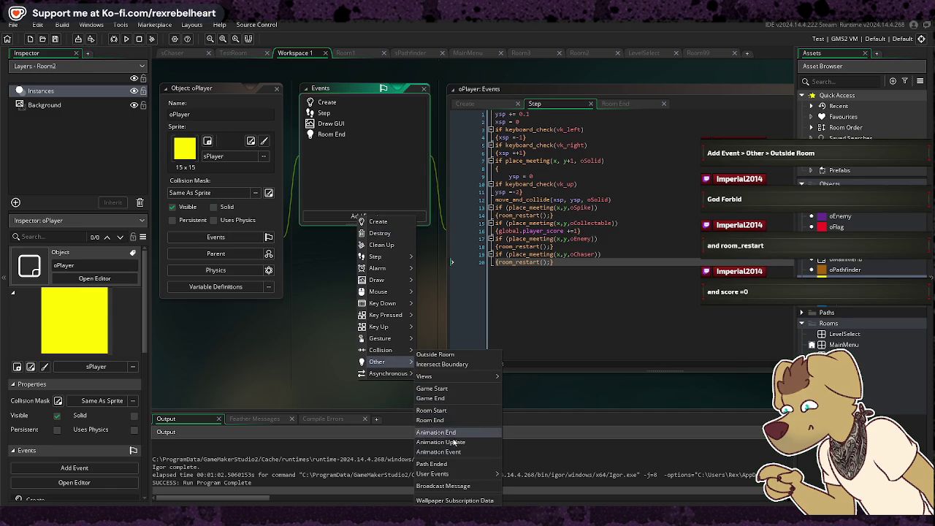
{"action": "left_click", "coordinate": [451, 356]}
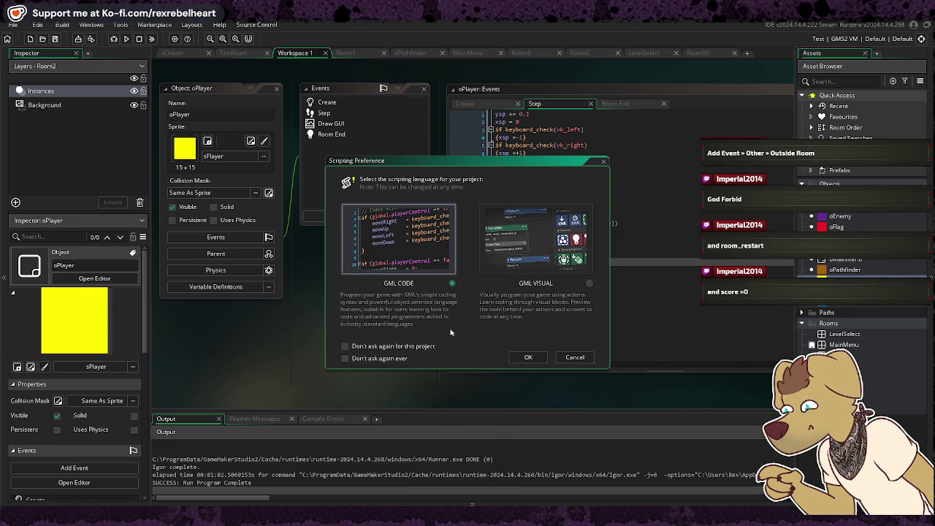
{"action": "left_click", "coordinate": [527, 357]}
{"action": "type", "text": "r"}
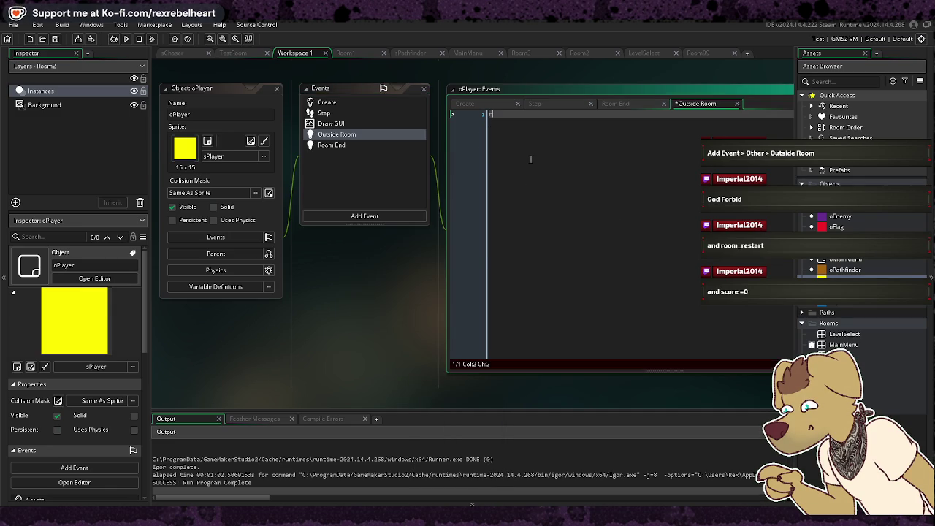
{"action": "type", "text": "oom_restart"}
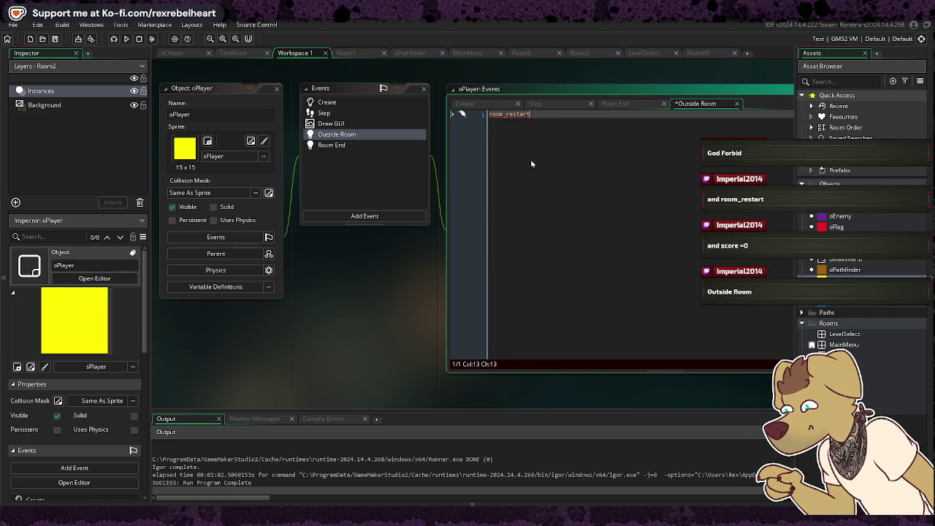
Copy global.player_score = 0 from Room End onto line 2 of the Outside Room code, then run
{"action": "key", "text": "Return"}
{"action": "type", "text": "scor"}
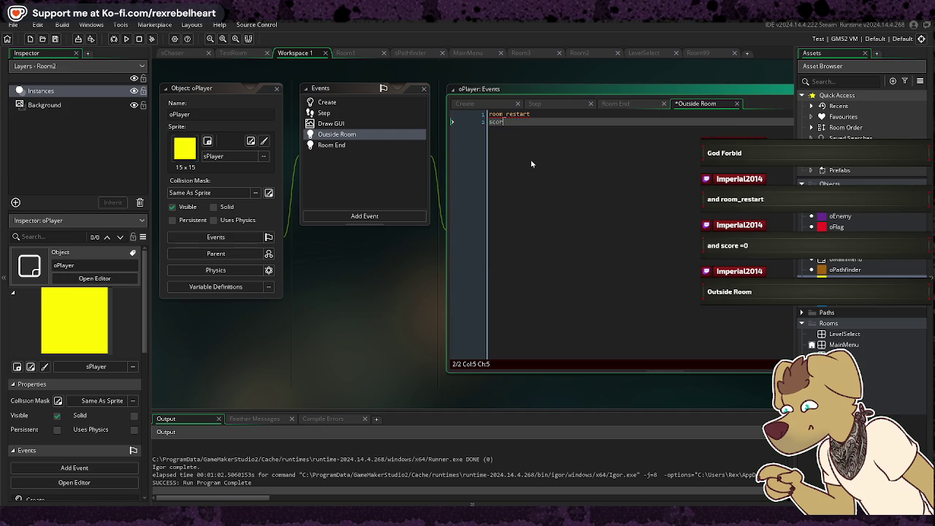
{"action": "type", "text": "s"}
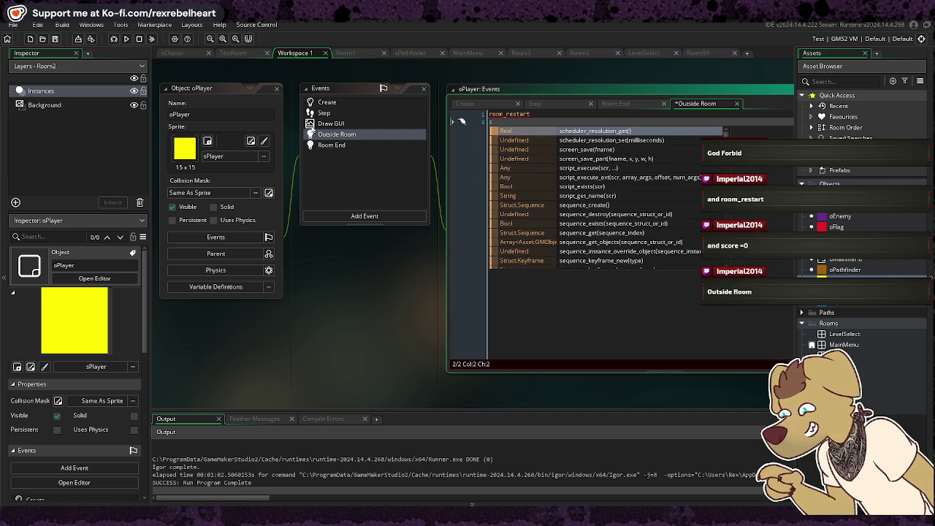
{"action": "left_click", "coordinate": [330, 145]}
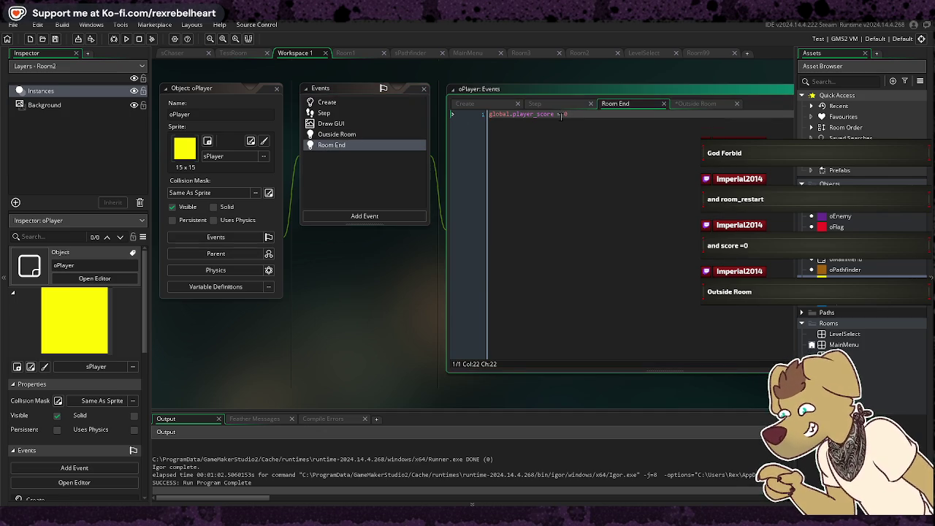
{"action": "left_click_drag", "start_coordinate": [569, 115], "coordinate": [488, 114]}
{"action": "key", "text": "ctrl+c"}
{"action": "left_click", "coordinate": [363, 136]}
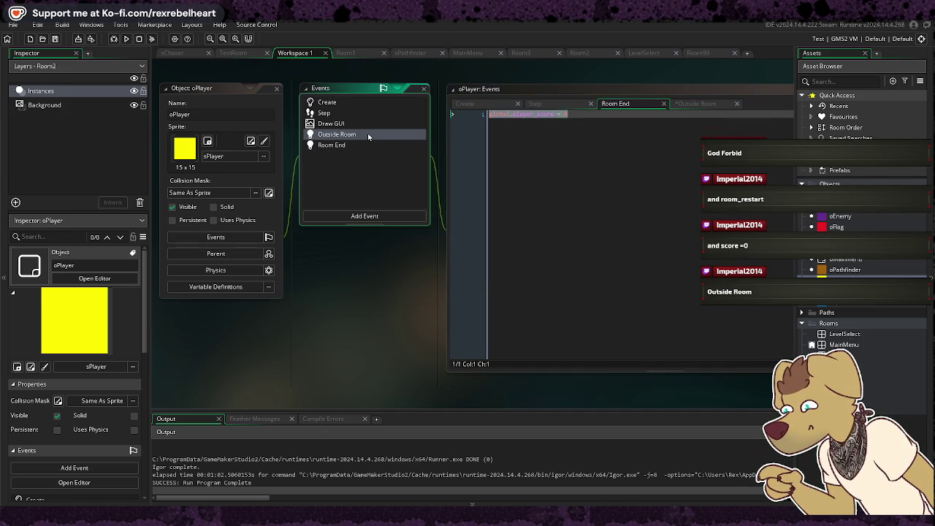
{"action": "left_click", "coordinate": [369, 135]}
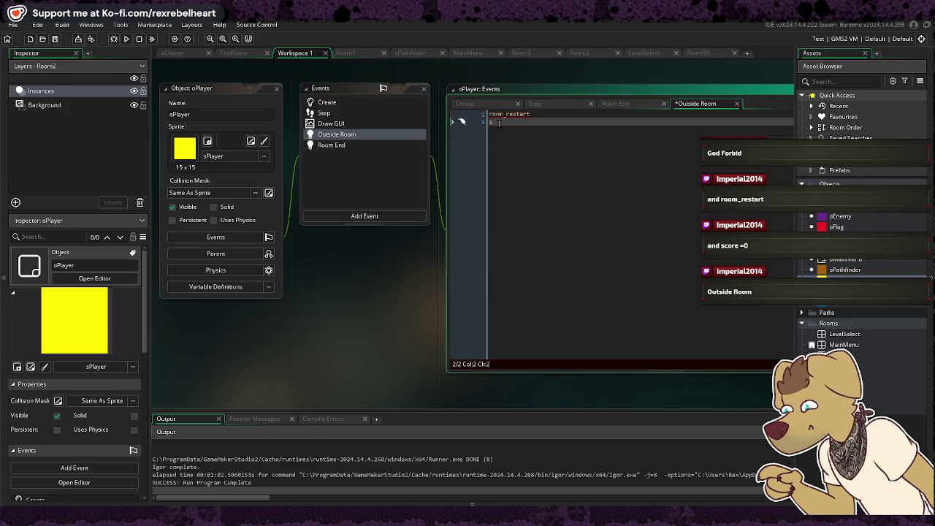
{"action": "key", "text": "ctrl+v"}
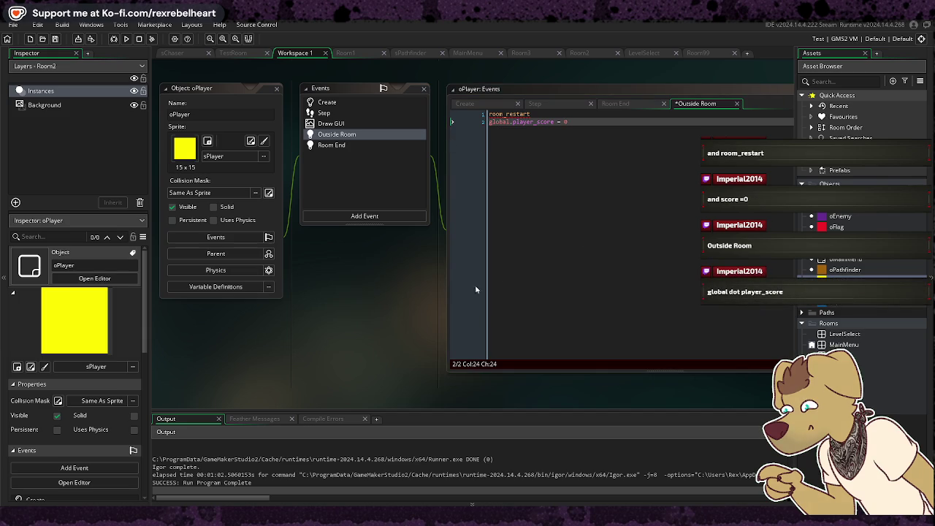
{"action": "left_click", "coordinate": [126, 41]}
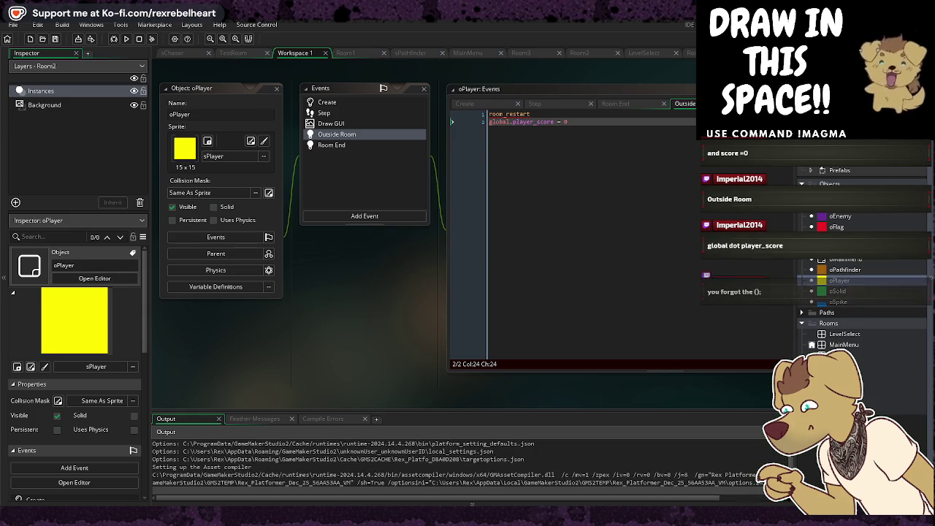
Place the cursor at the end of the room_restart line
{"action": "left_click", "coordinate": [573, 113]}
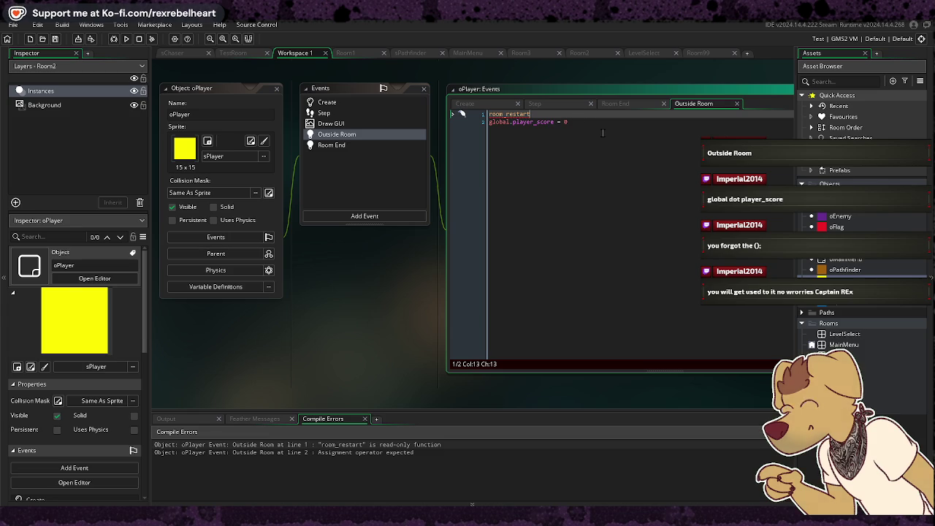
{"action": "type", "text": "();"}
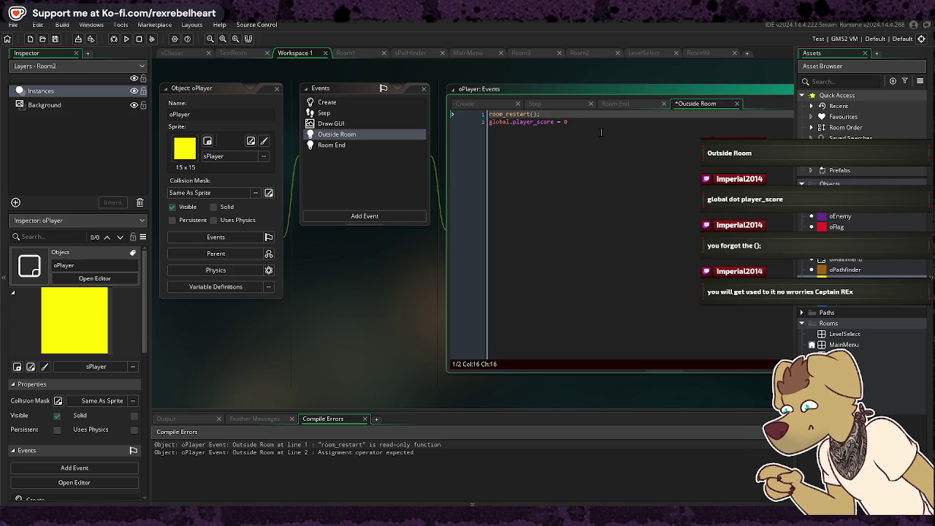
Correct line 1 to room_restart(); and build and run the game again
{"action": "key", "text": "BackSpace"}
{"action": "key", "text": "BackSpace"}
{"action": "key", "text": "BackSpace"}
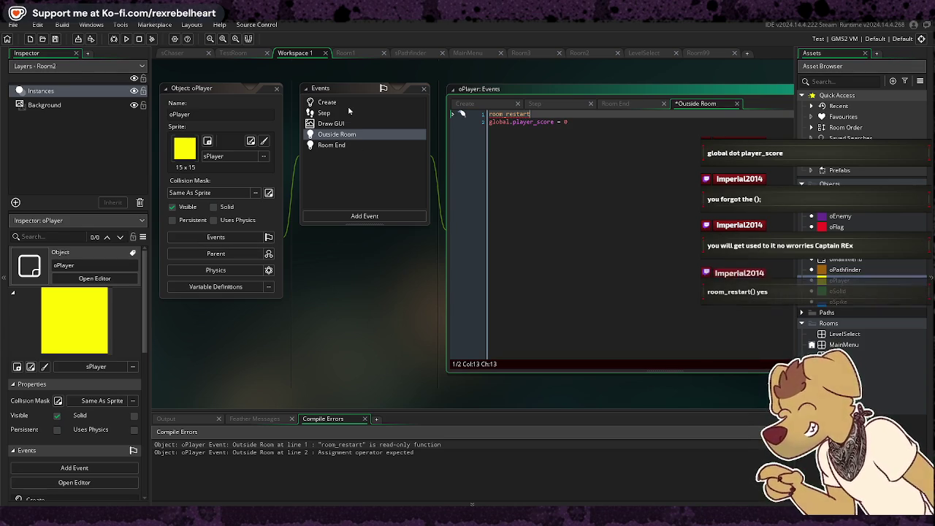
{"action": "type", "text": "();"}
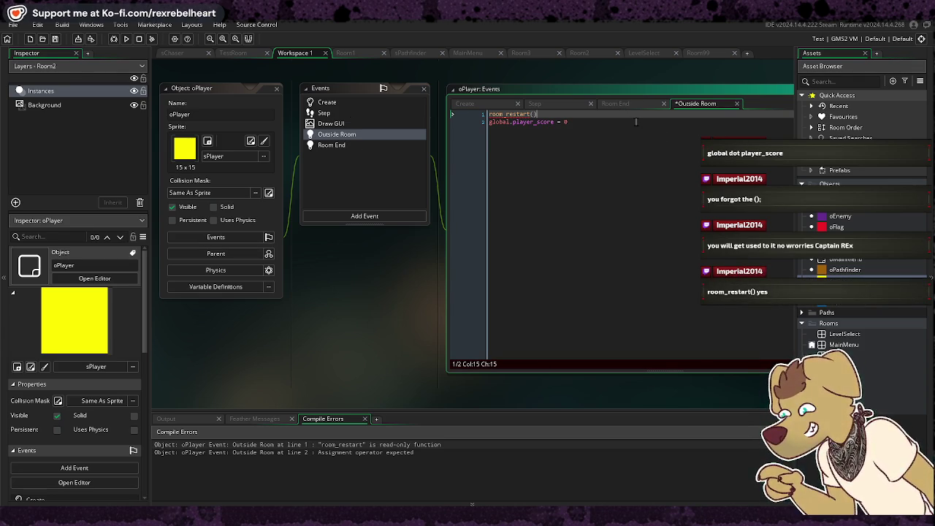
{"action": "left_click", "coordinate": [645, 134]}
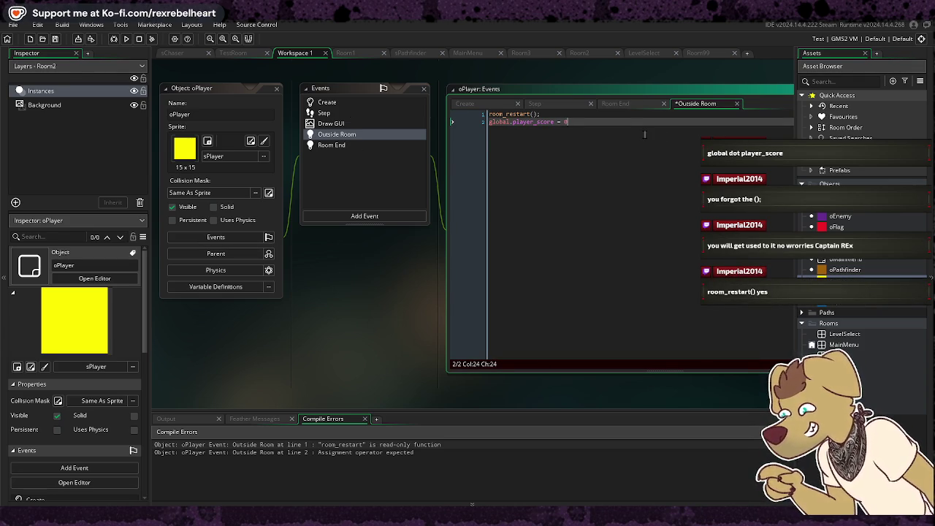
{"action": "left_click", "coordinate": [127, 40]}
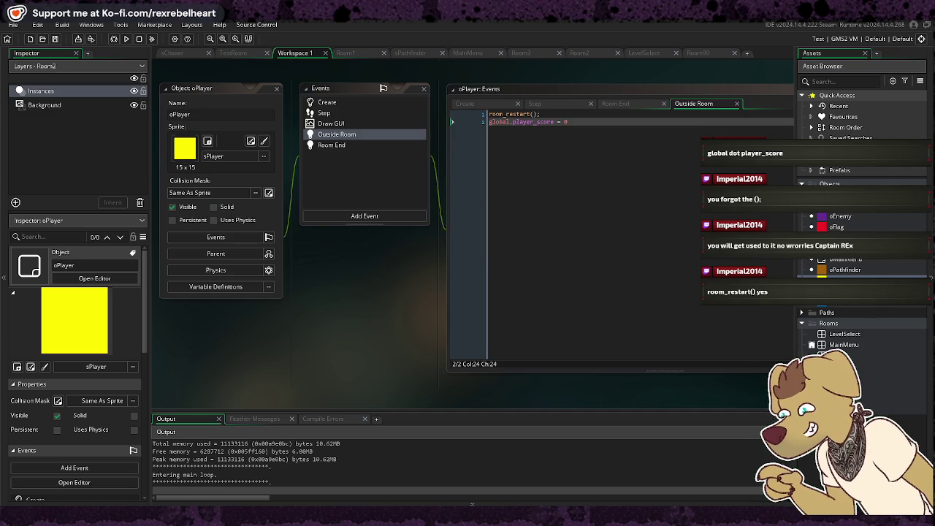
Jump across the pink pickups and walk to the flag to finish the first level
{"action": "key", "text": "Right"}
{"action": "key", "text": "space"}
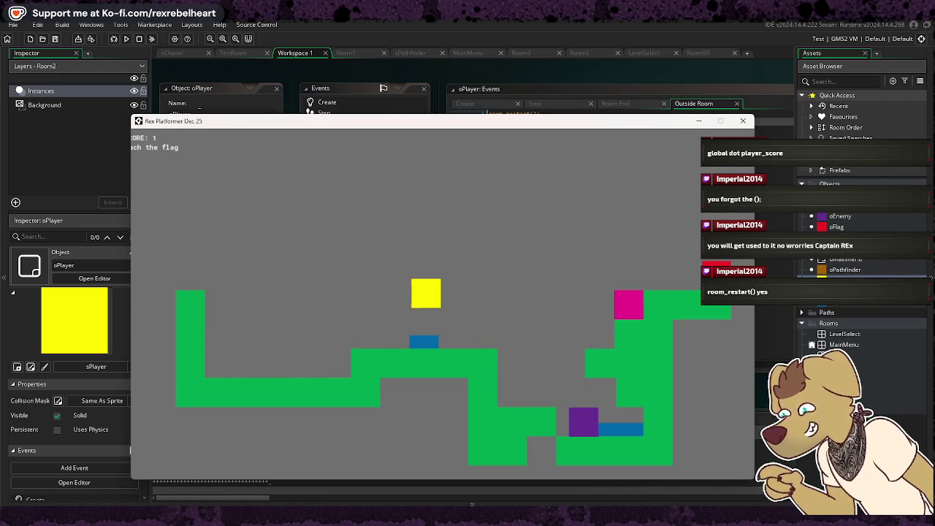
{"action": "key", "text": "Right"}
{"action": "key", "text": "space"}
{"action": "key", "text": "space"}
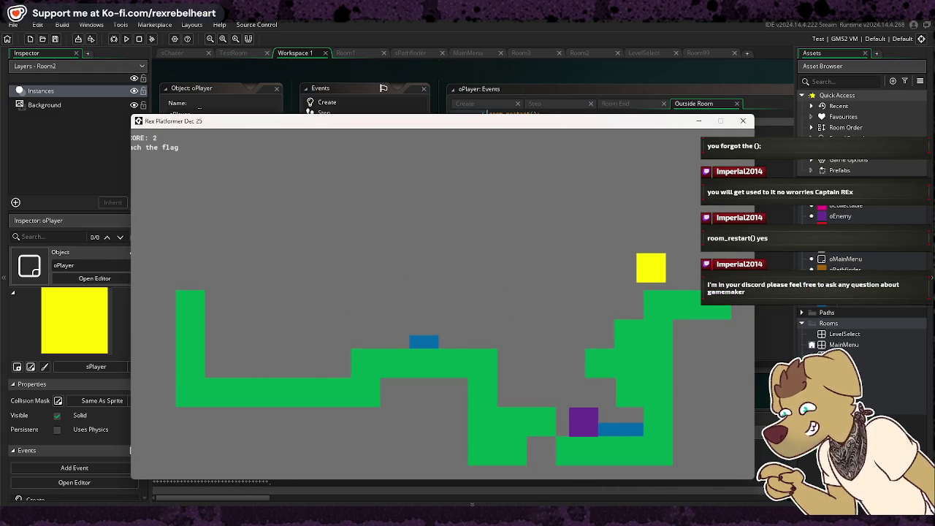
{"action": "key", "text": "Right"}
In the next level, walk back and forth and climb the stairs collecting a magenta block
{"action": "key", "text": "Left"}
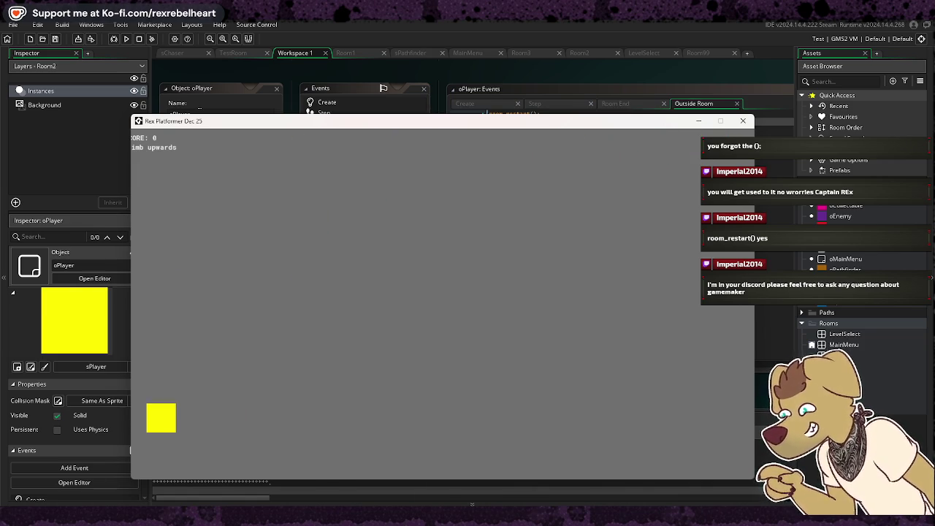
{"action": "key", "text": "Right"}
{"action": "key", "text": "Up"}
{"action": "key", "text": "Left"}
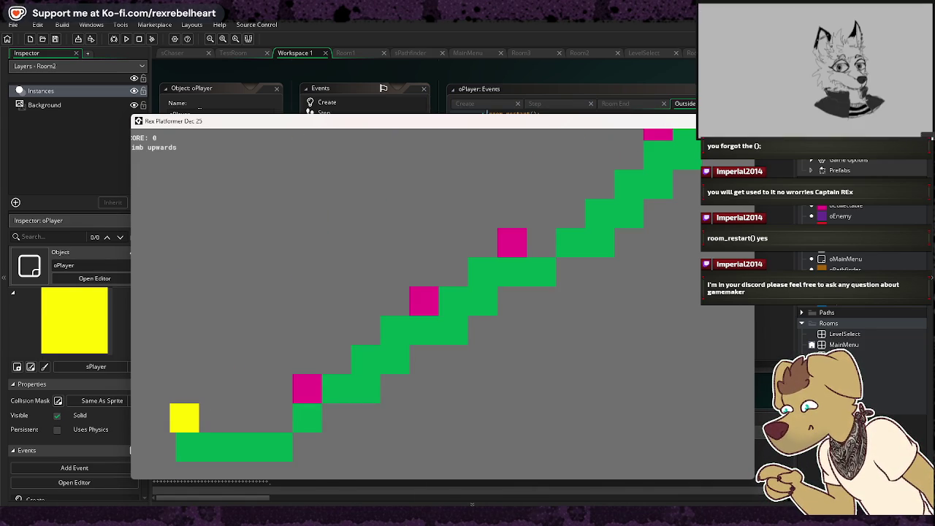
{"action": "key", "text": "Left"}
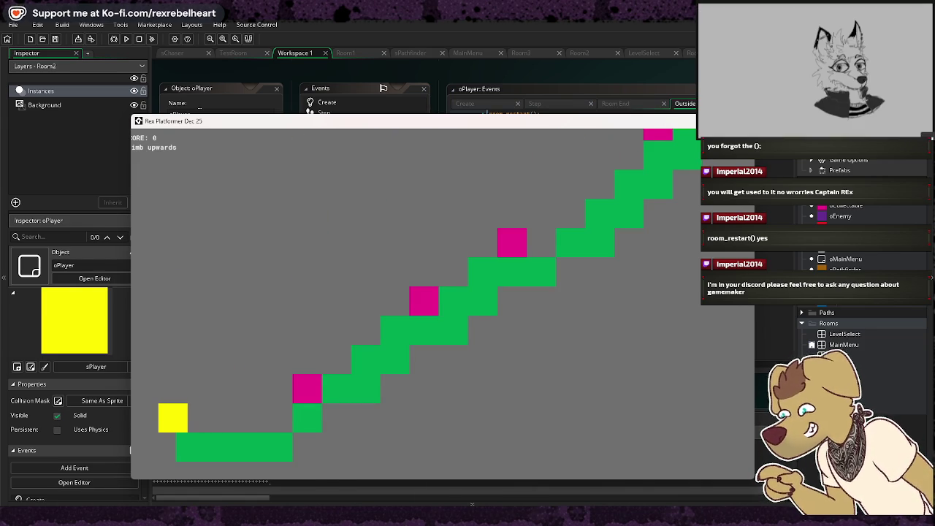
{"action": "key", "text": "Right"}
{"action": "key", "text": "Up"}
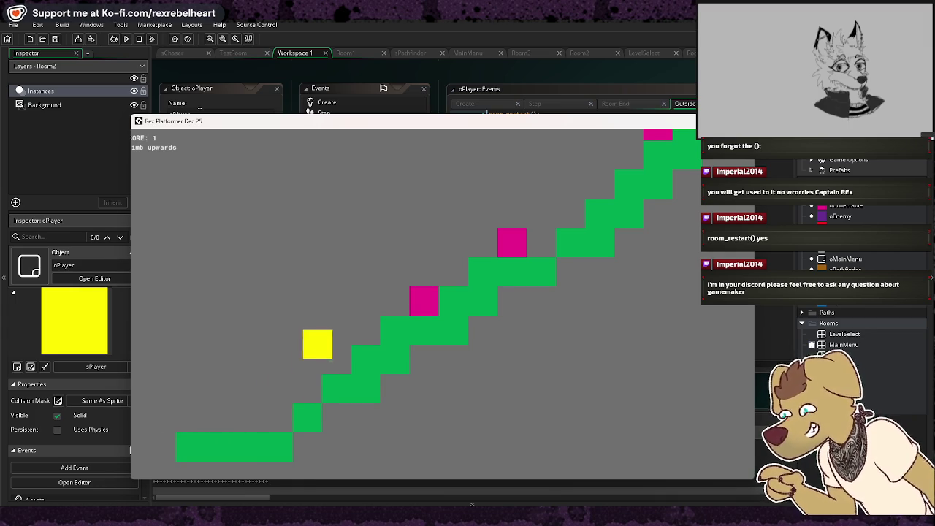
{"action": "key", "text": "Up"}
{"action": "key", "text": "Right"}
{"action": "key", "text": "Left"}
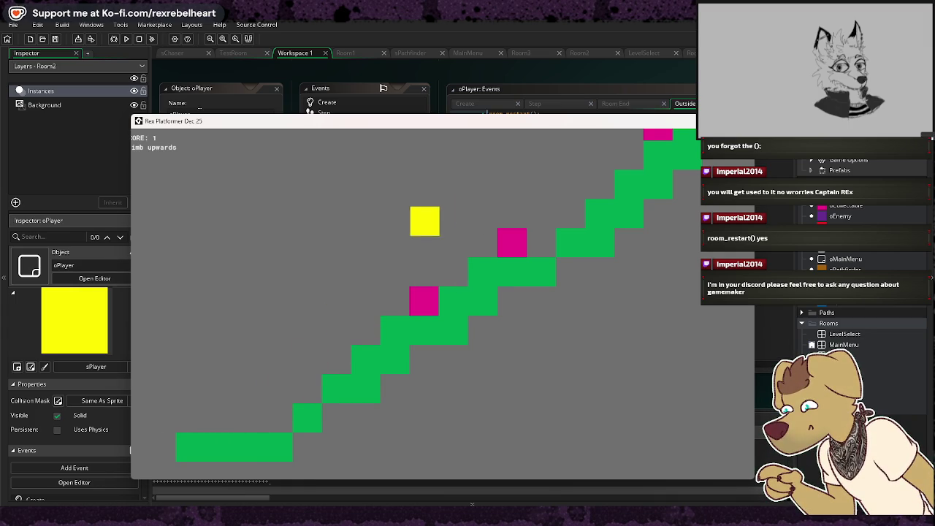
Climb higher collecting more magenta blocks, walk out of the room, and close the game
{"action": "key", "text": "Right"}
{"action": "key", "text": "Up"}
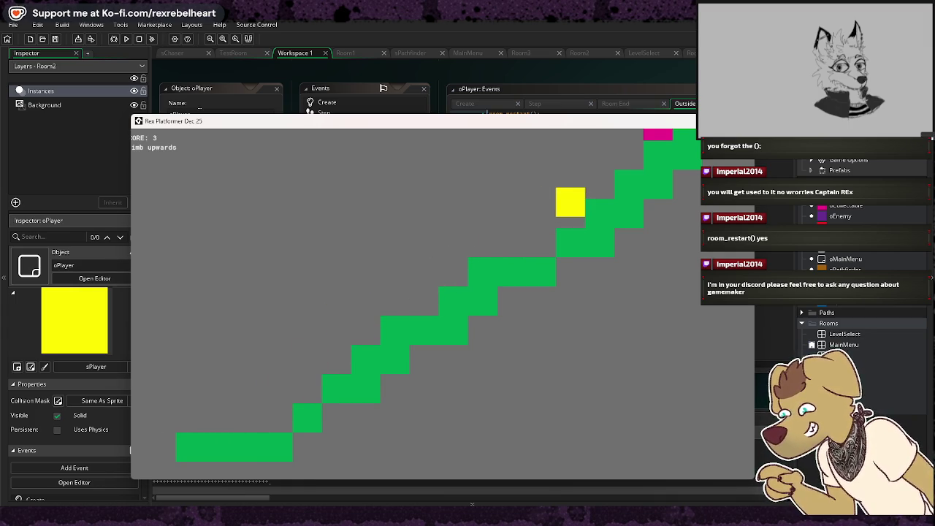
{"action": "key", "text": "Right"}
{"action": "key", "text": "Up"}
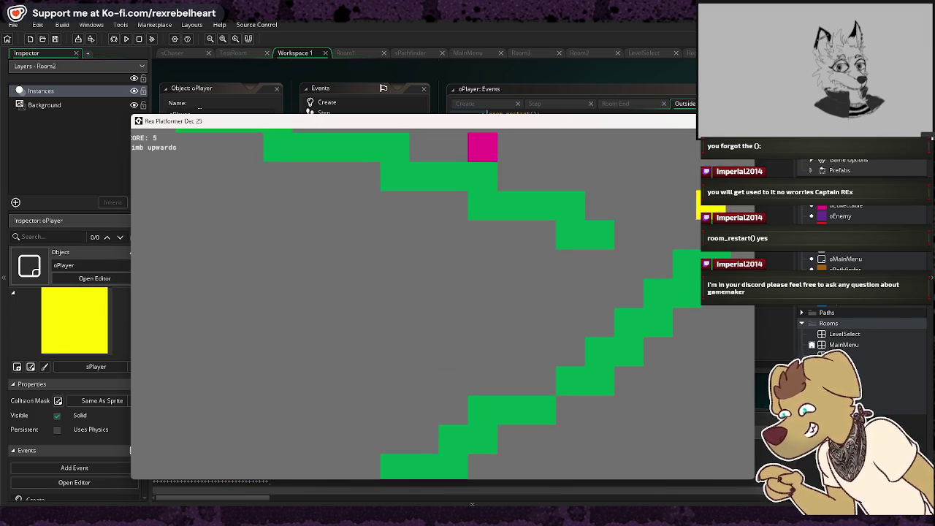
{"action": "key", "text": "Right"}
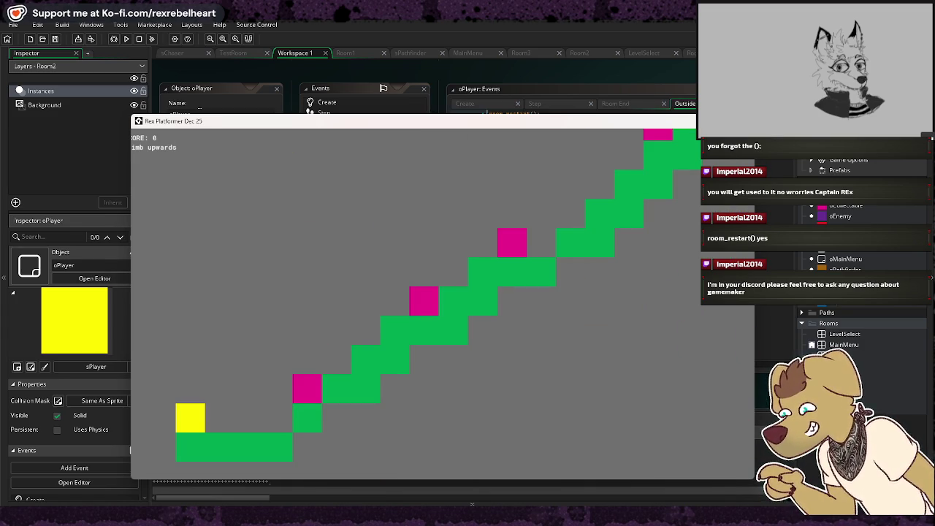
{"action": "key", "text": "alt+F4"}
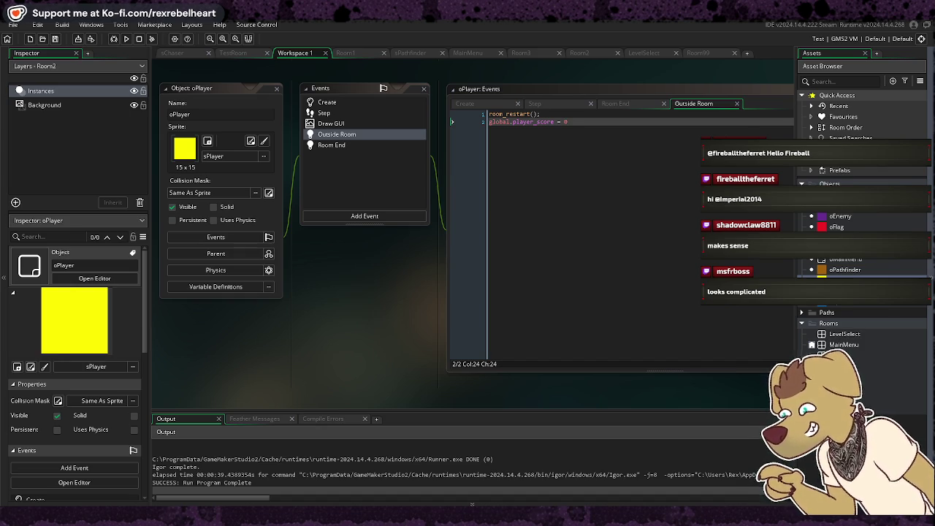
Save the GameMaker project, then hit PLAY in the Warframe launcher to start the game
{"action": "left_click", "coordinate": [8, 25]}
{"action": "left_click", "coordinate": [27, 78]}
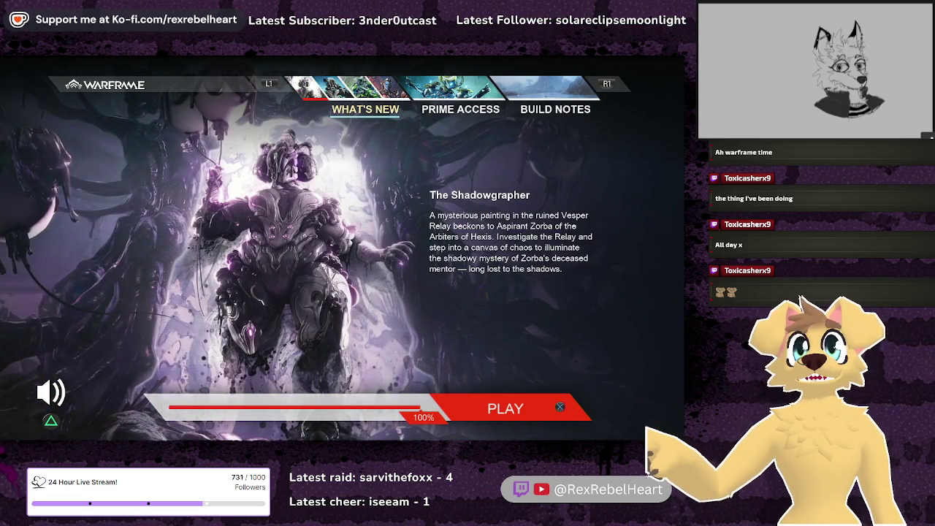
{"action": "key", "text": "Return"}
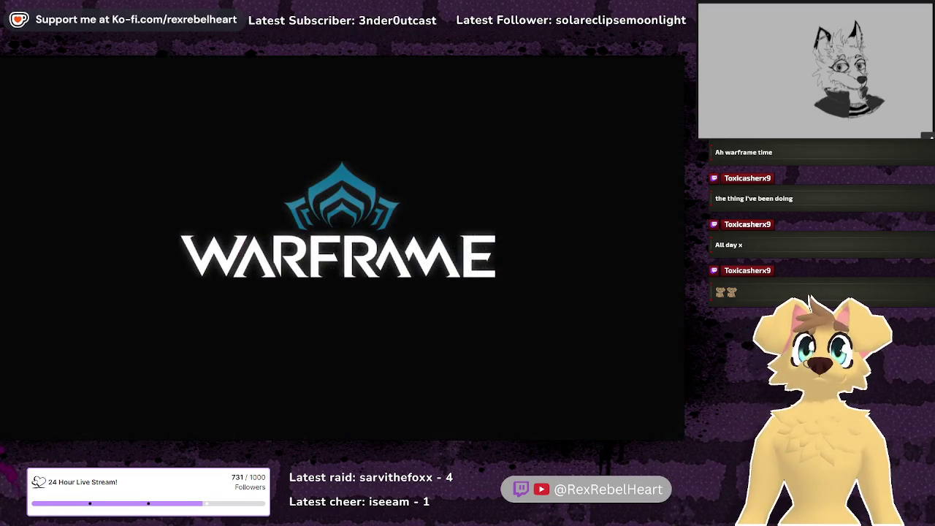